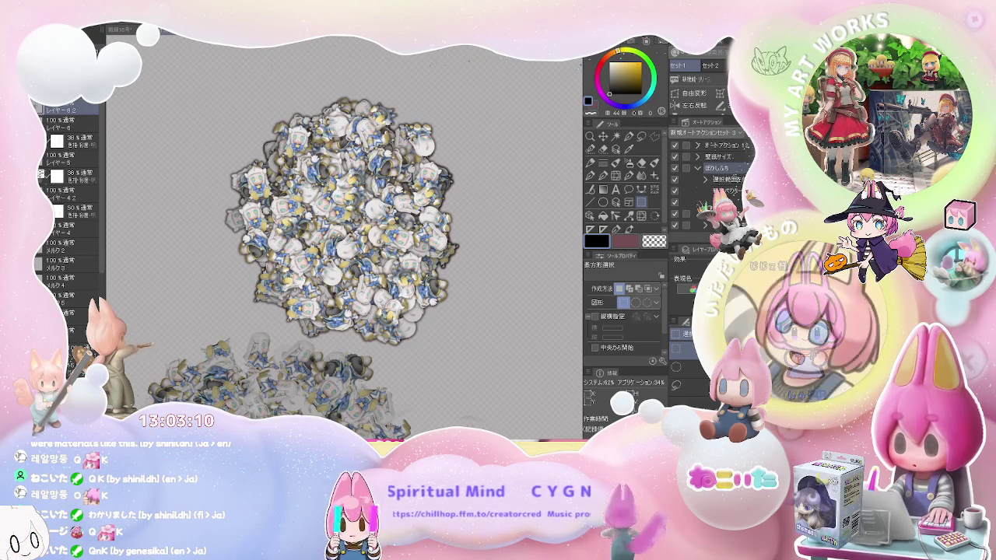
Switch from Clip Studio Paint to the PaintTool SAI window holding the nine-pose chibi sheet.
key("alt+Tab")
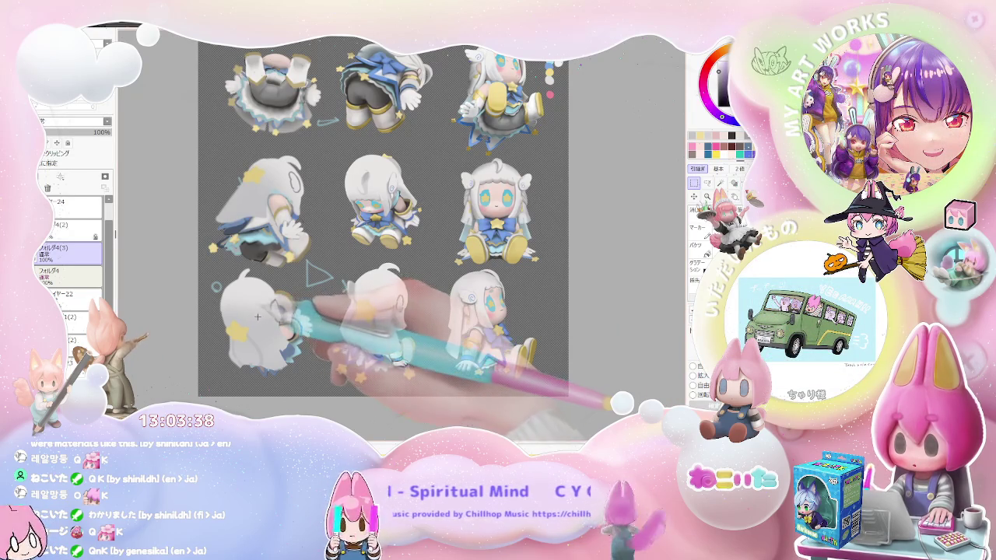
Hide the hair folder フォルダ3(2) so every chibi figure shows a bald head.
scroll(258, 325, "up", 1)
scroll(258, 325, "up", 1)
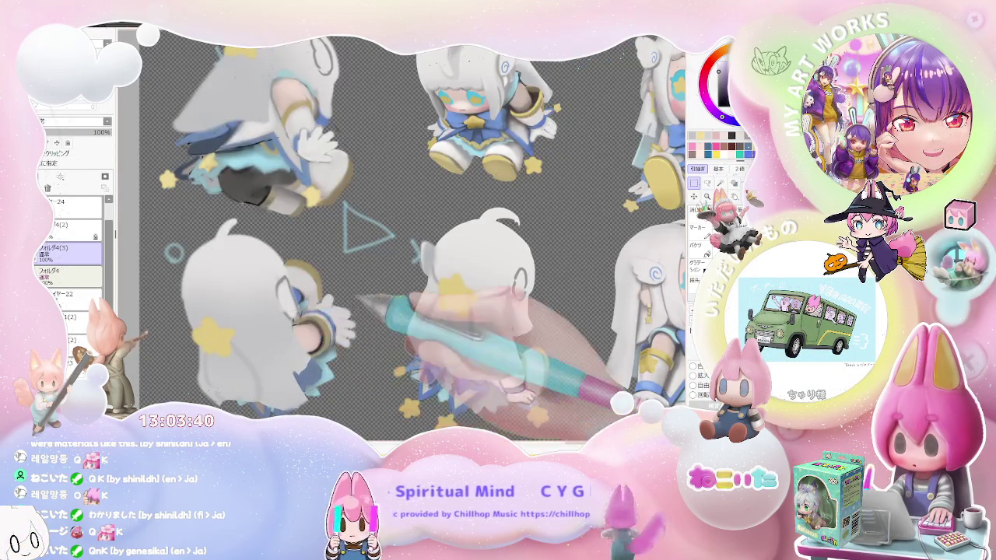
scroll(257, 325, "up", 1)
left_click_drag(354, 326, 328, 342)
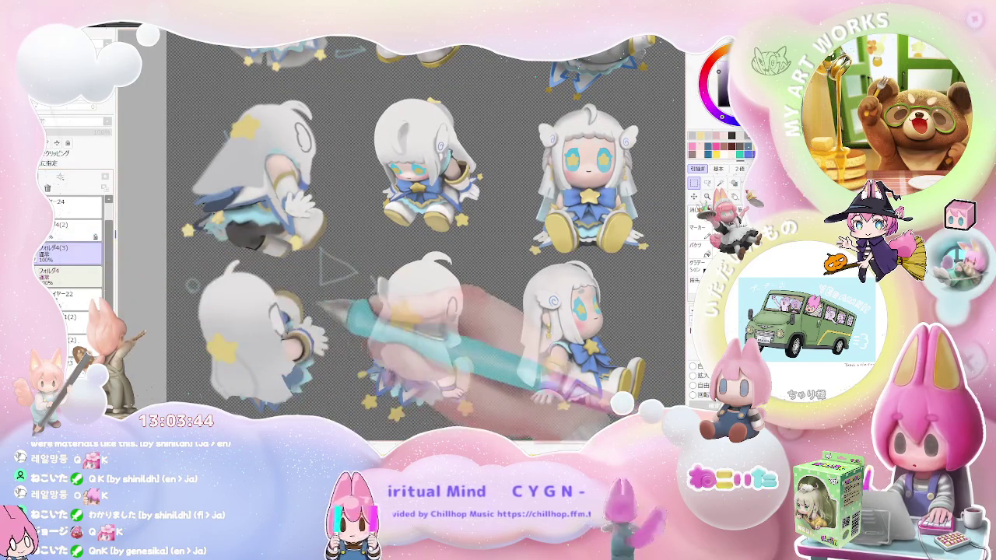
left_click(319, 333, "ctrl")
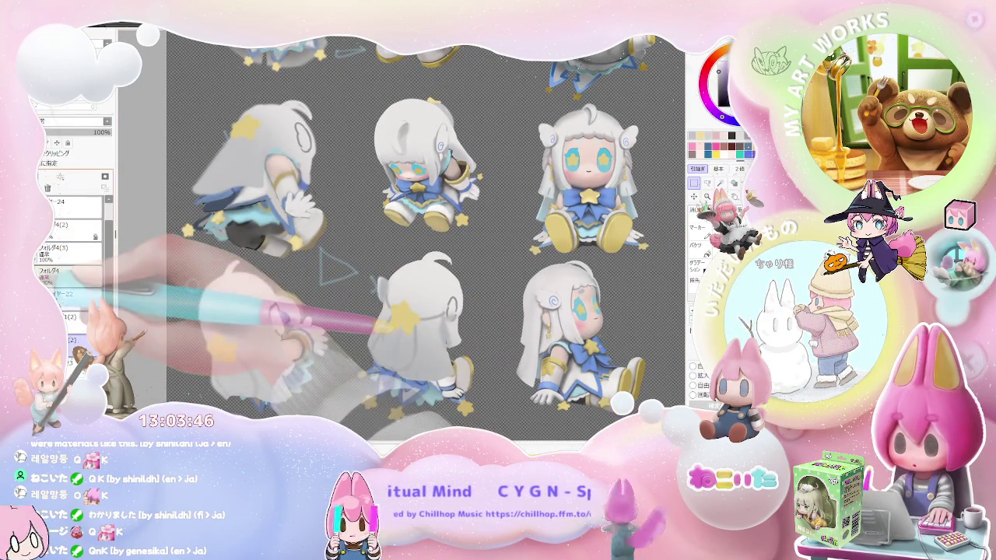
key("Delete")
scroll(315, 331, "up", 3)
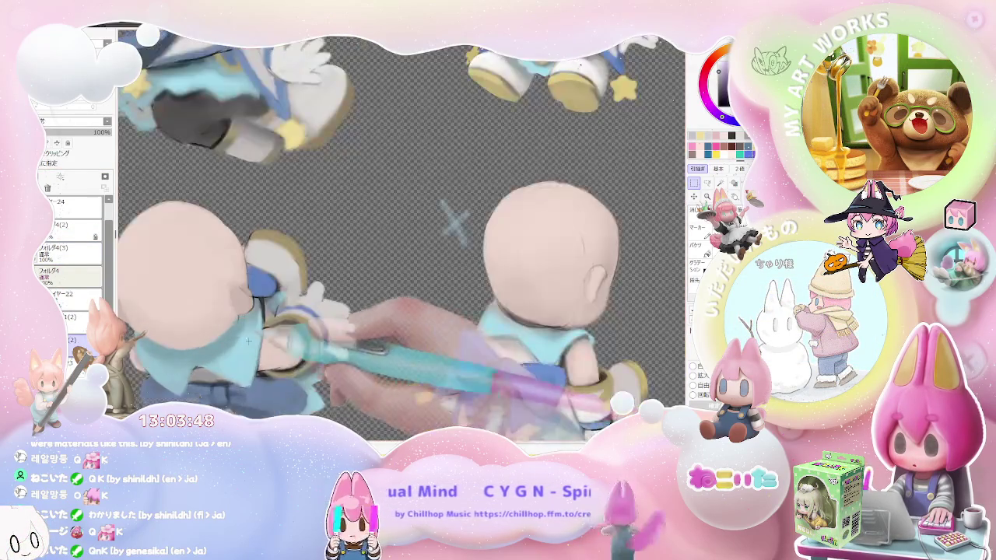
scroll(316, 330, "up", 2)
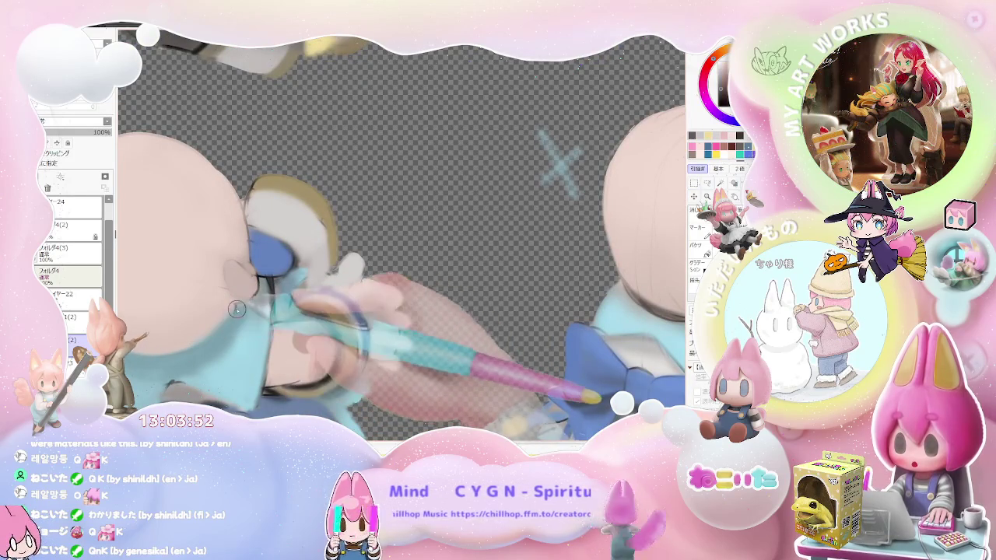
scroll(218, 334, "down", 5)
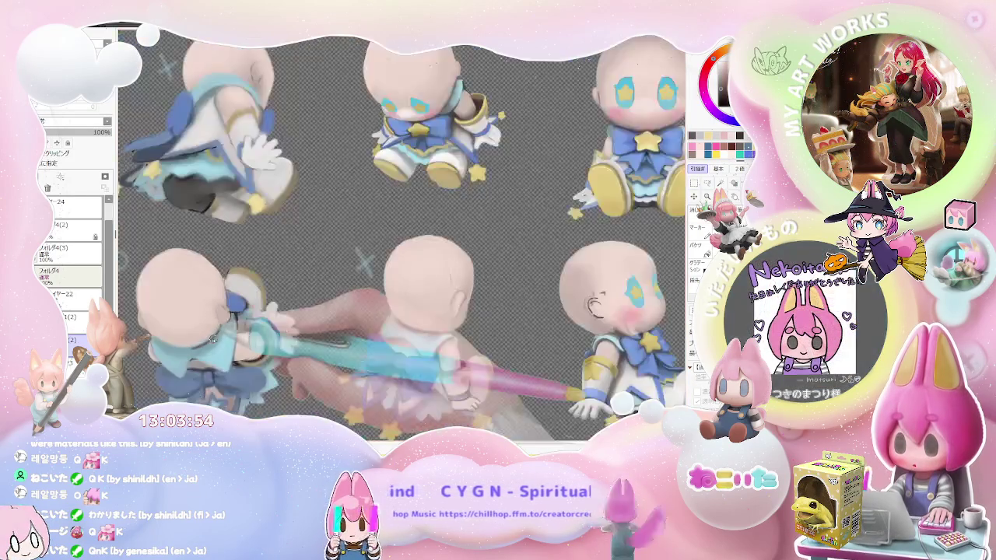
left_click_drag(262, 342, 290, 346)
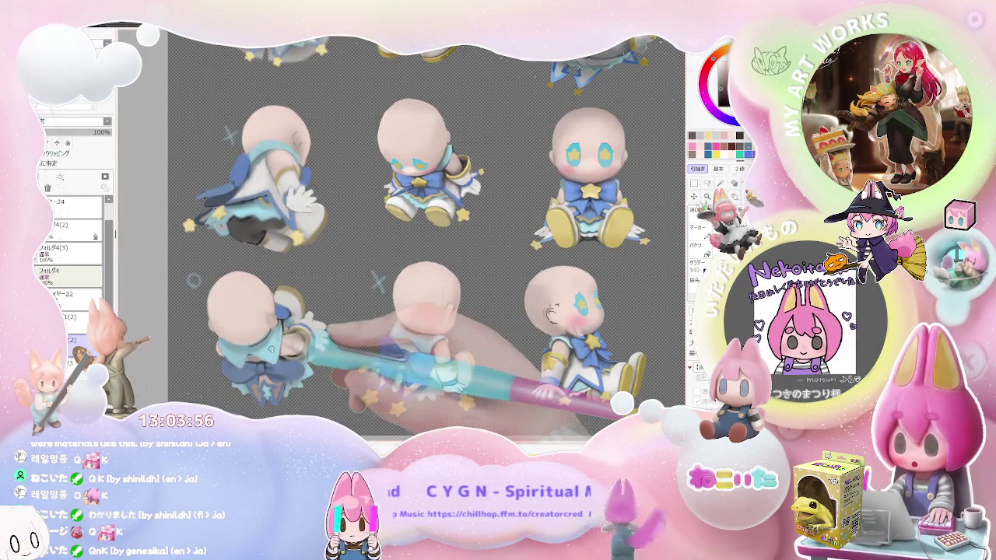
key("End")
key("End")
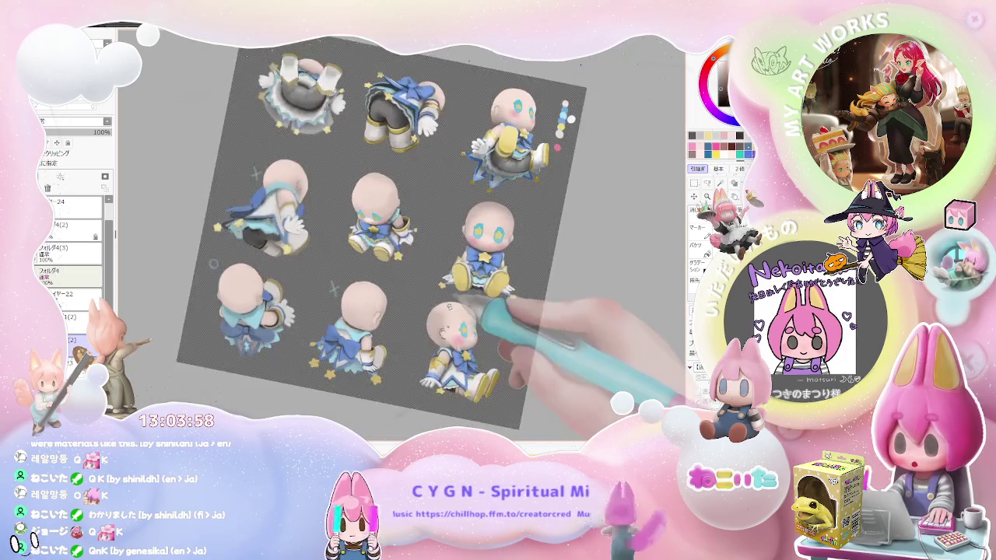
key("End")
key("End")
key("End")
key("End")
scroll(420, 244, "up", 5)
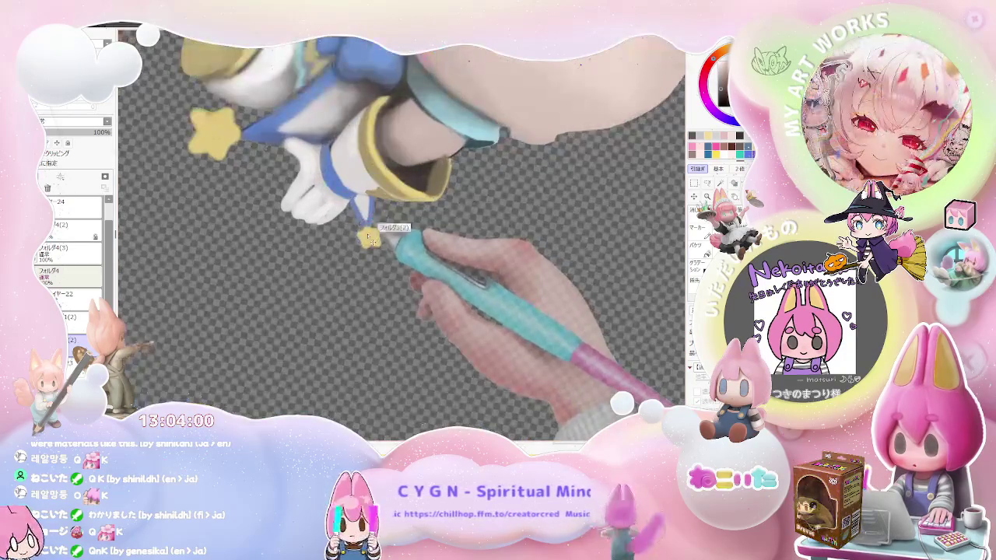
scroll(372, 240, "up", 2)
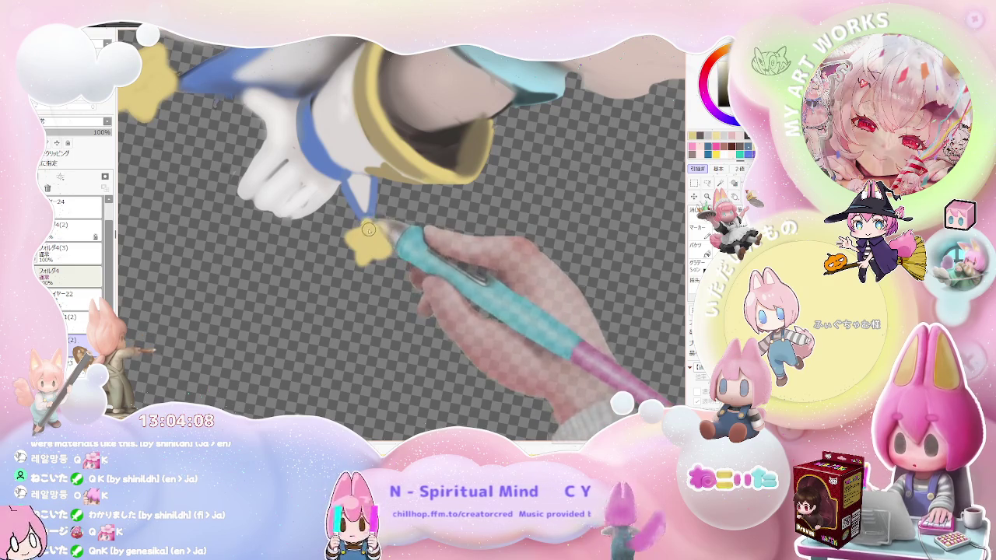
scroll(374, 234, "down", 2)
scroll(389, 240, "down", 2)
scroll(412, 247, "down", 2)
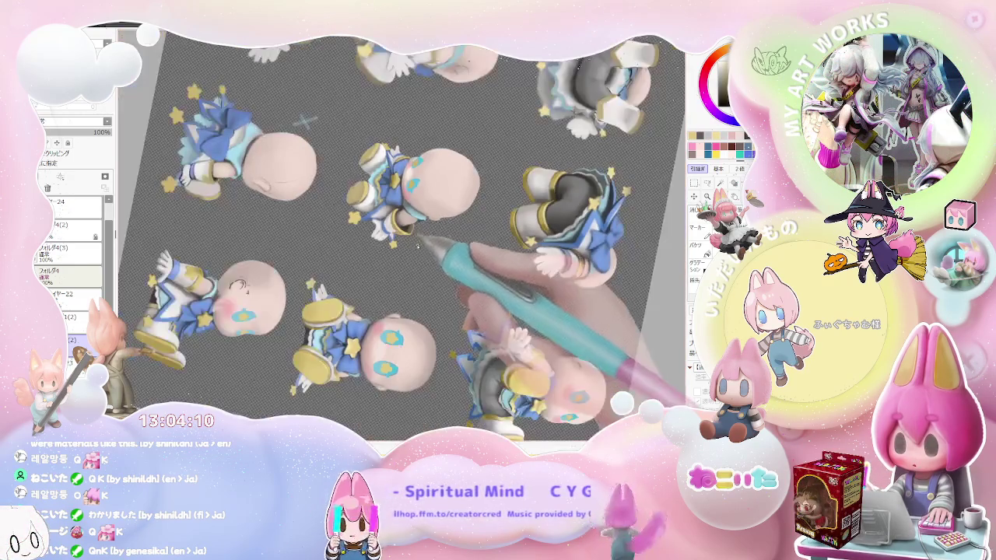
key("Home")
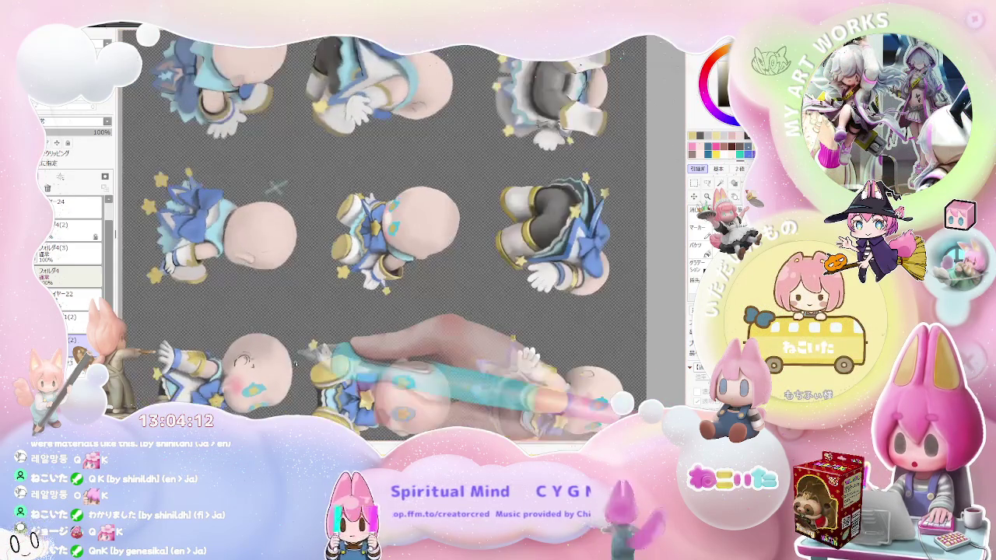
key("Delete")
key("Delete")
key("Delete")
key("Delete")
key("Delete")
key("Delete")
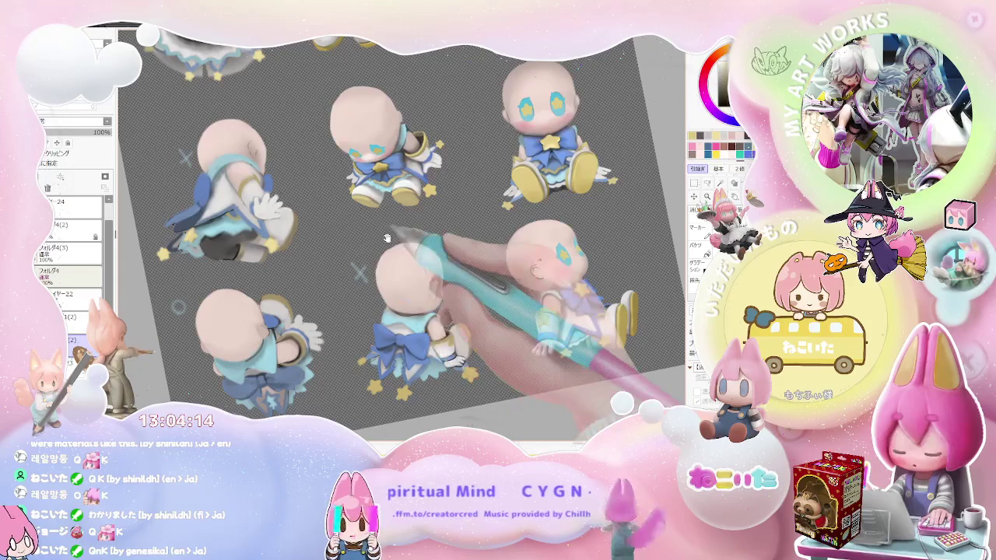
key("Delete")
key("Delete")
key("Delete")
scroll(386, 238, "up", 3)
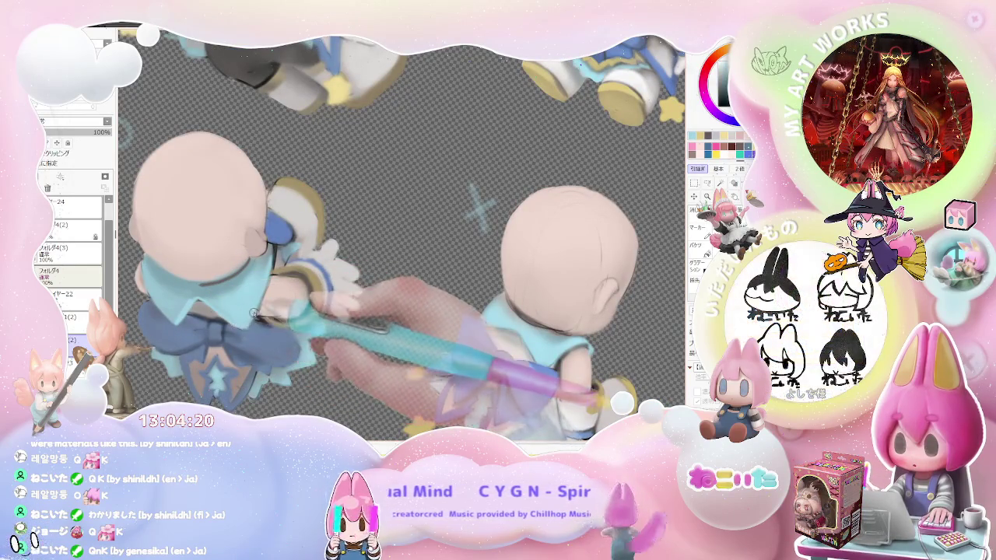
scroll(253, 314, "down", 2)
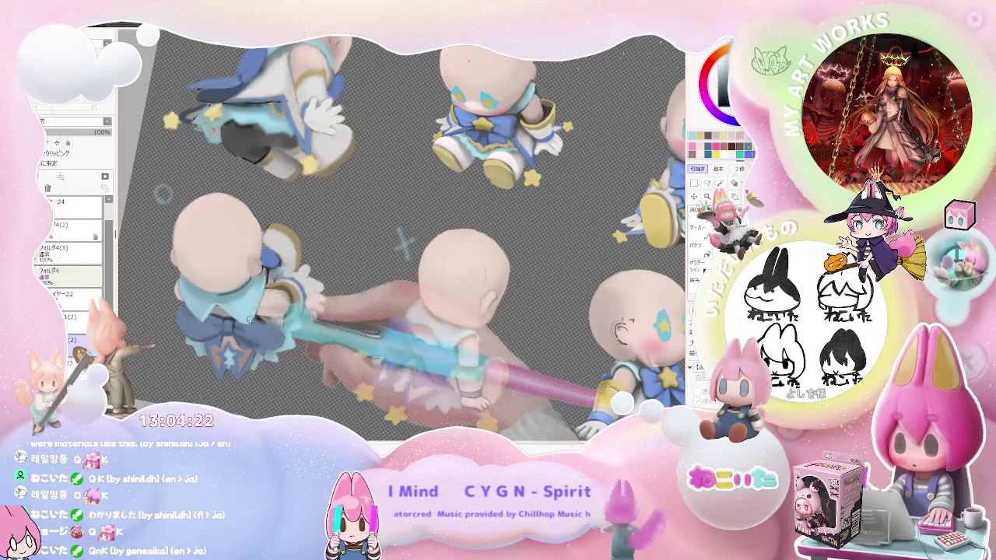
scroll(257, 315, "down", 3)
scroll(257, 316, "down", 1)
key("Home")
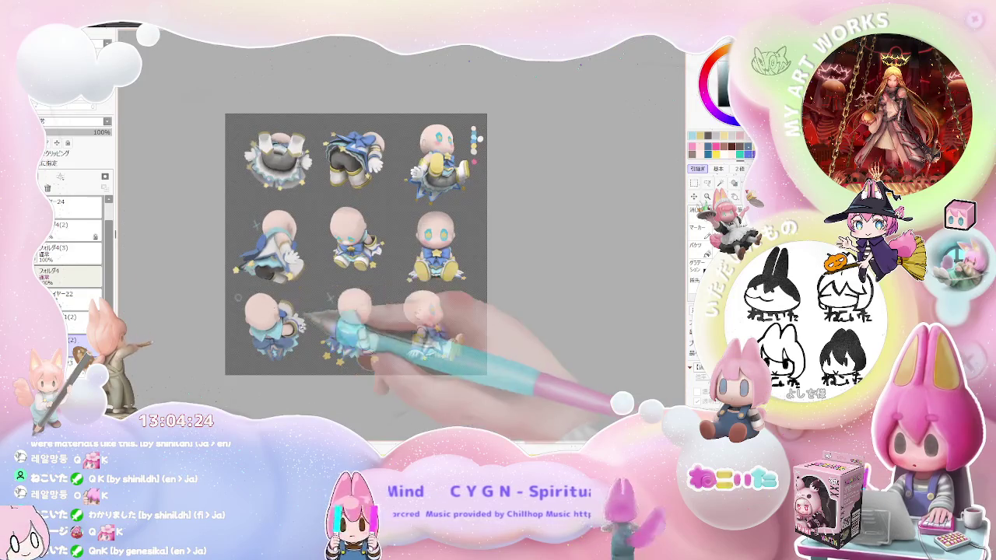
scroll(229, 264, "up", 2)
scroll(218, 296, "up", 2)
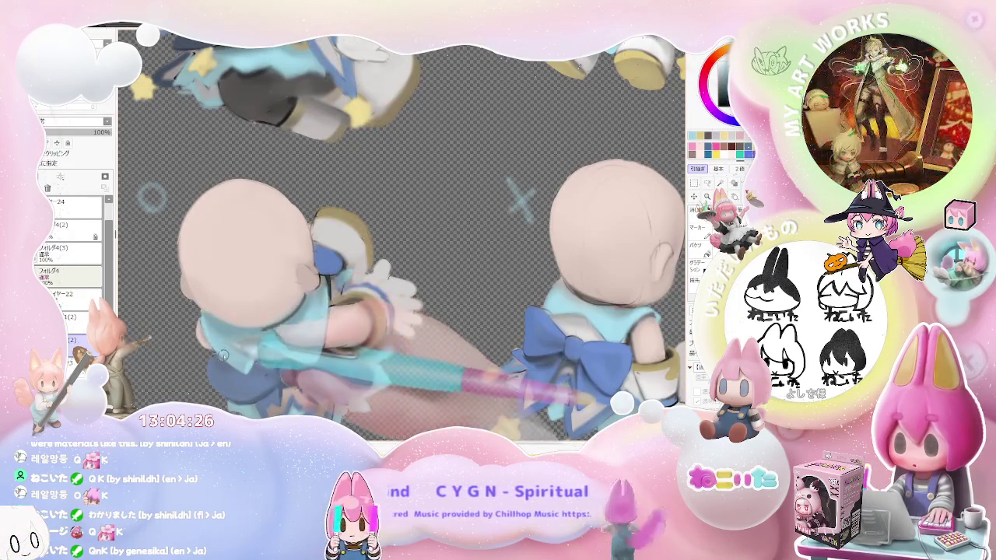
scroll(198, 319, "up", 2)
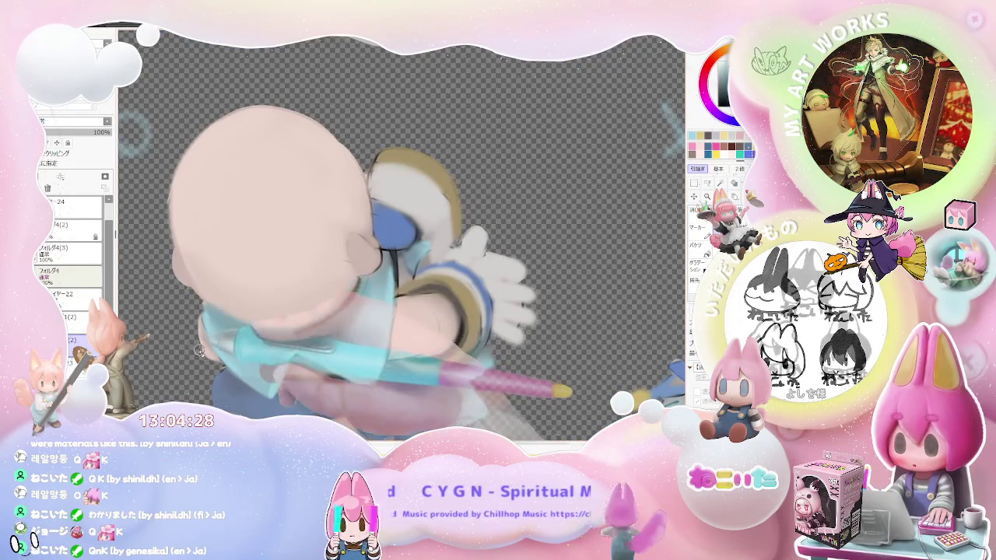
key("Insert")
scroll(534, 362, "up", 2)
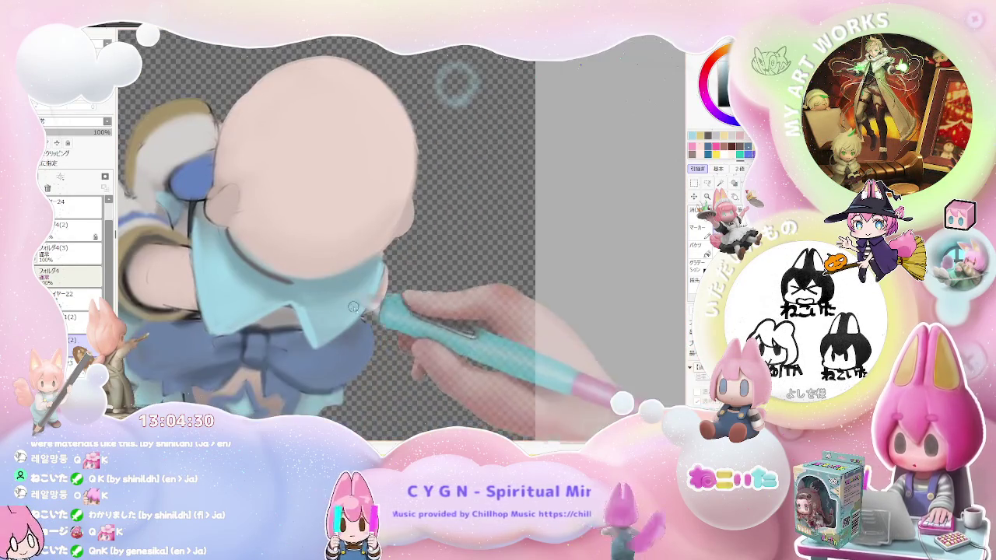
Zoom and pan the canvas to bring the bottom-right chibi figure into view.
scroll(391, 318, "up", 2)
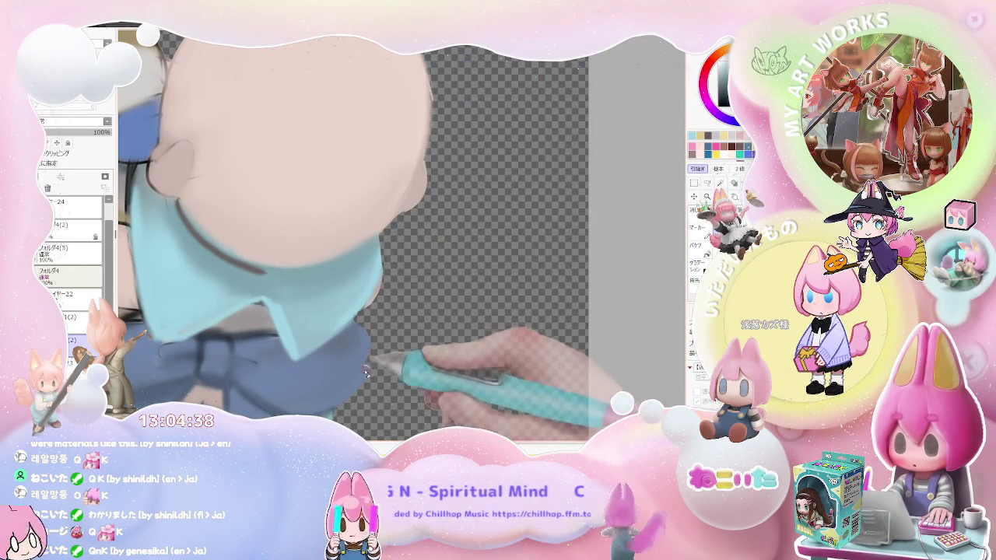
scroll(351, 385, "down", 3)
scroll(365, 366, "down", 2)
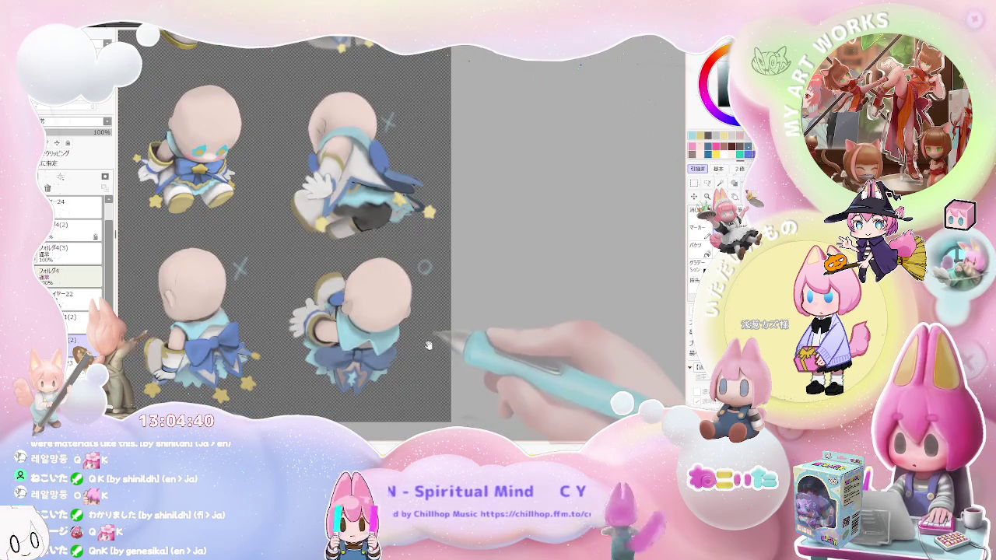
scroll(385, 326, "up", 2)
scroll(343, 323, "up", 1)
scroll(334, 322, "up", 1)
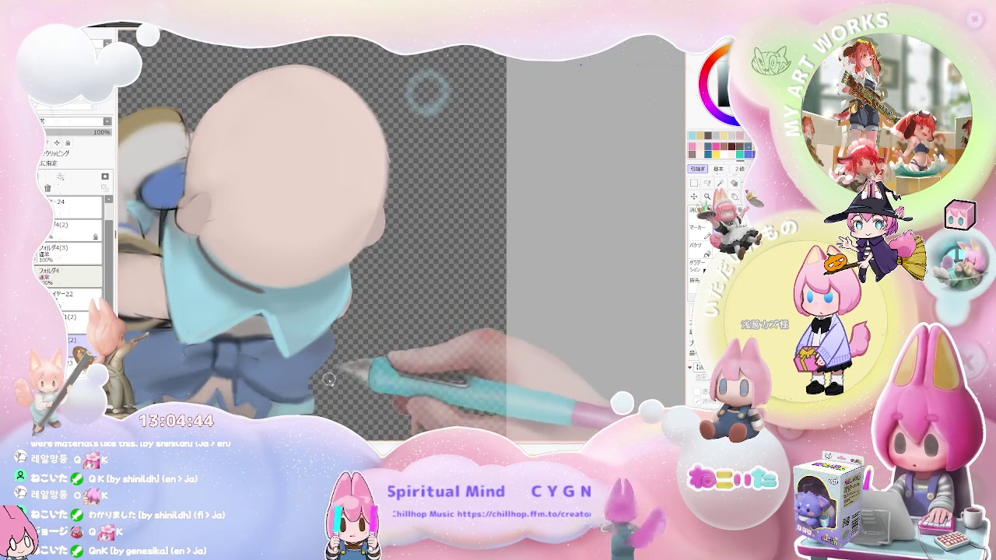
scroll(332, 387, "down", 1)
scroll(332, 387, "down", 1)
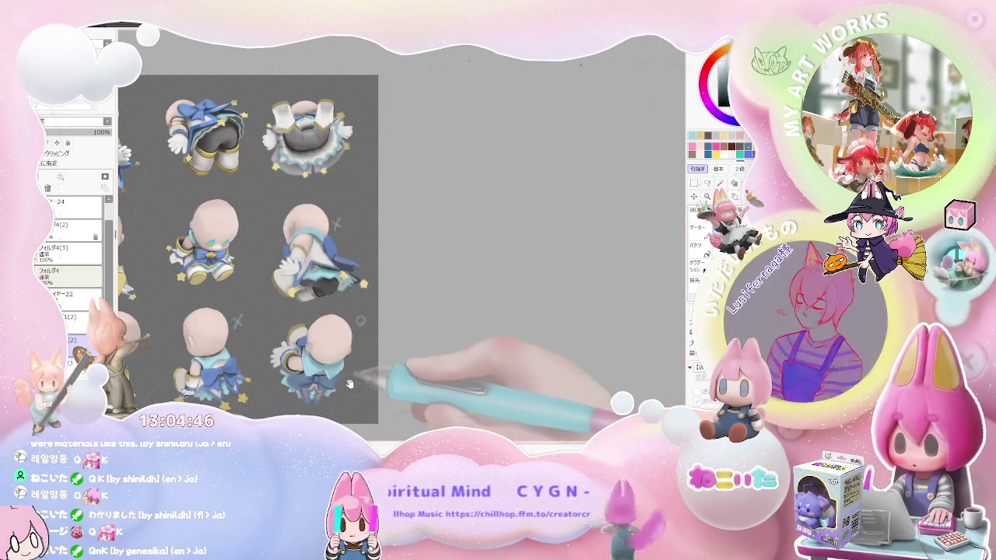
left_click_drag(348, 389, 380, 365)
scroll(369, 357, "up", 5)
scroll(369, 356, "down", 5)
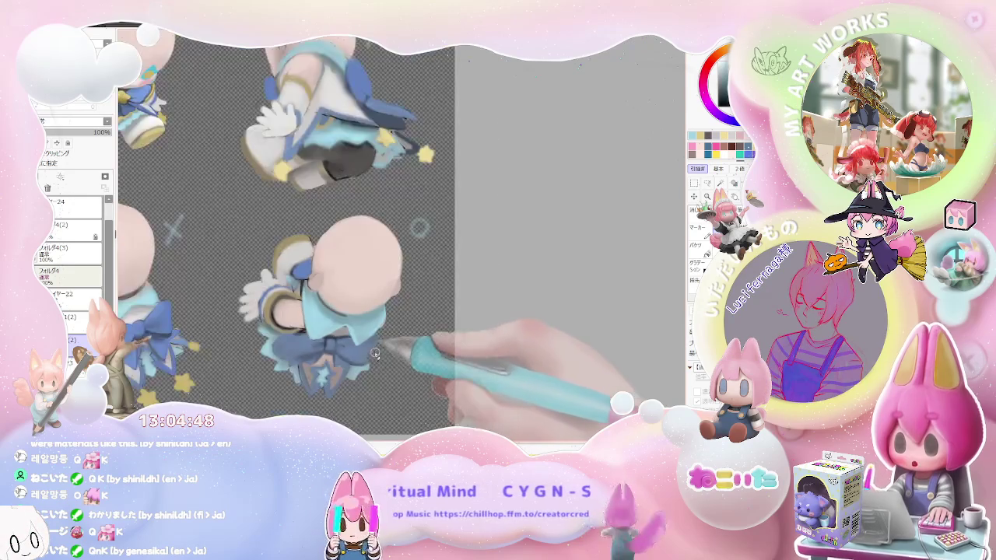
scroll(374, 360, "up", 5)
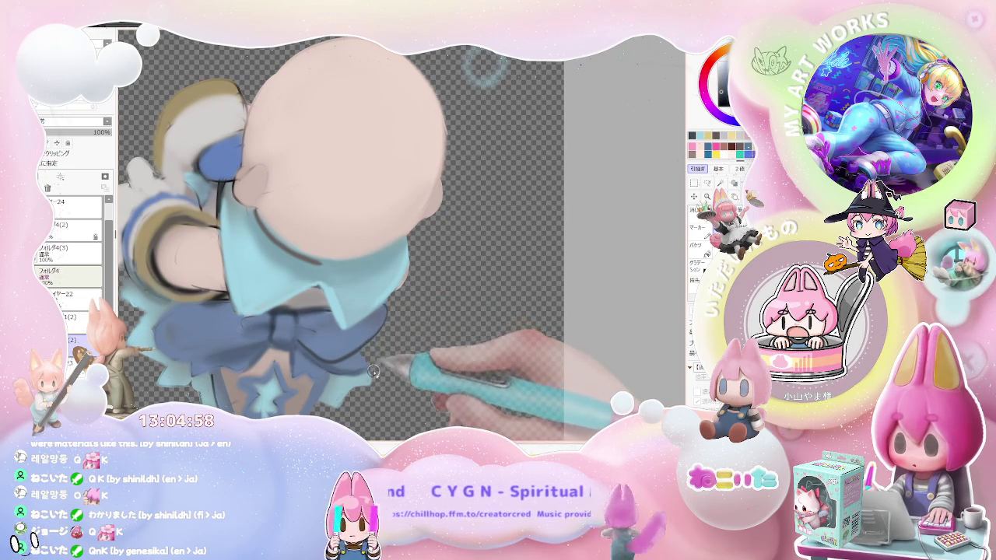
scroll(373, 370, "down", 5)
scroll(415, 366, "up", 2)
scroll(411, 374, "up", 2)
scroll(405, 350, "up", 2)
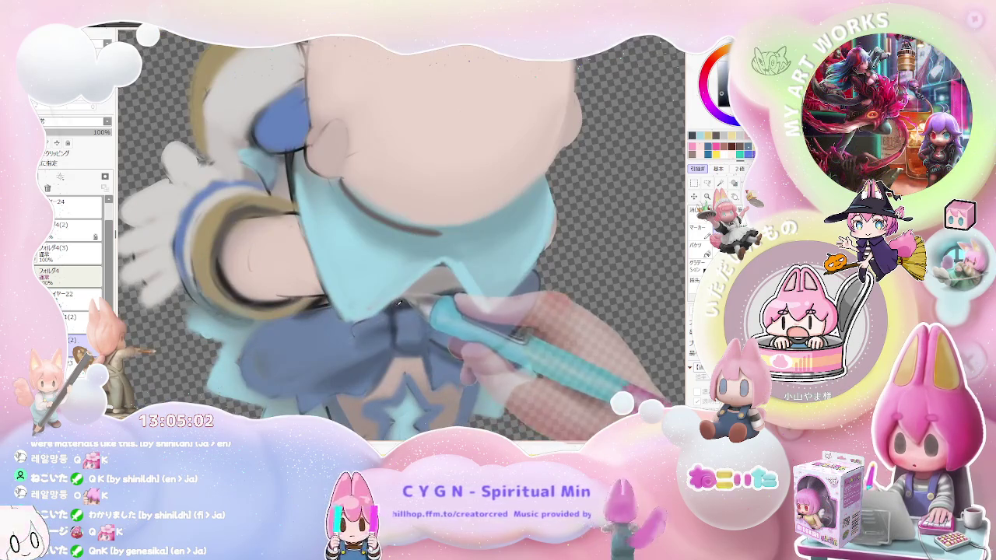
Ink a thin dark stroke near the bow and dark outlines around the lower skirt.
left_click_drag(305, 309, 298, 361)
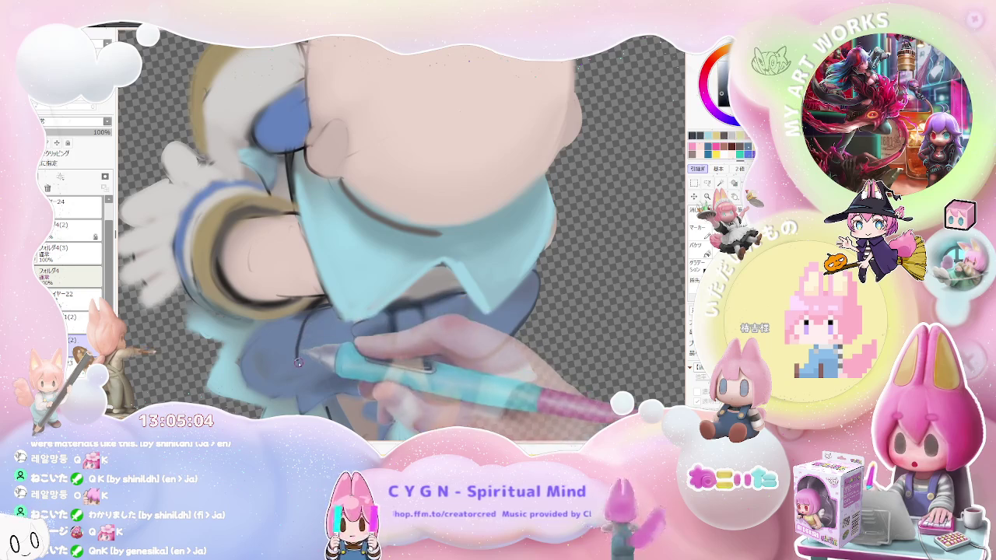
scroll(298, 361, "down", 3)
scroll(414, 374, "down", 2)
scroll(407, 377, "up", 3)
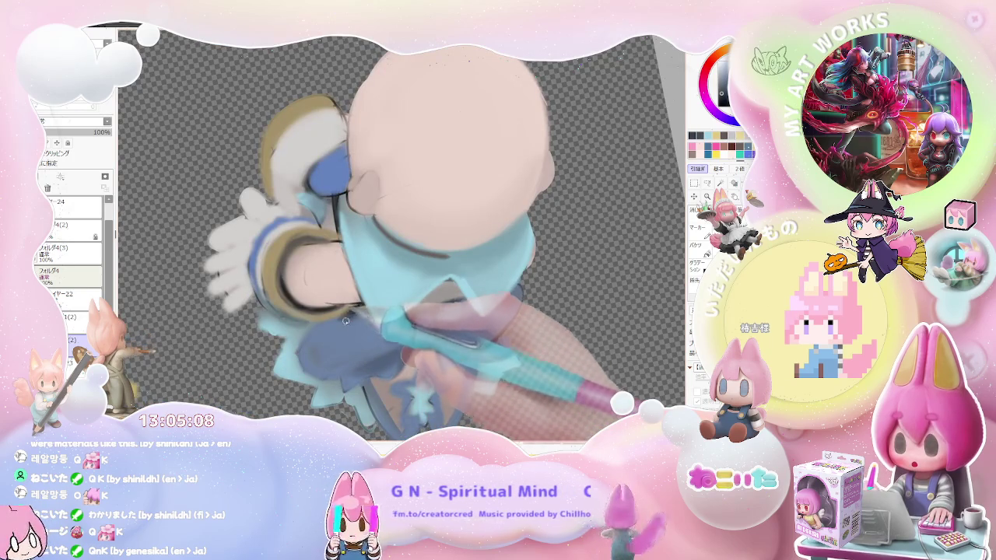
left_click_drag(348, 316, 413, 342)
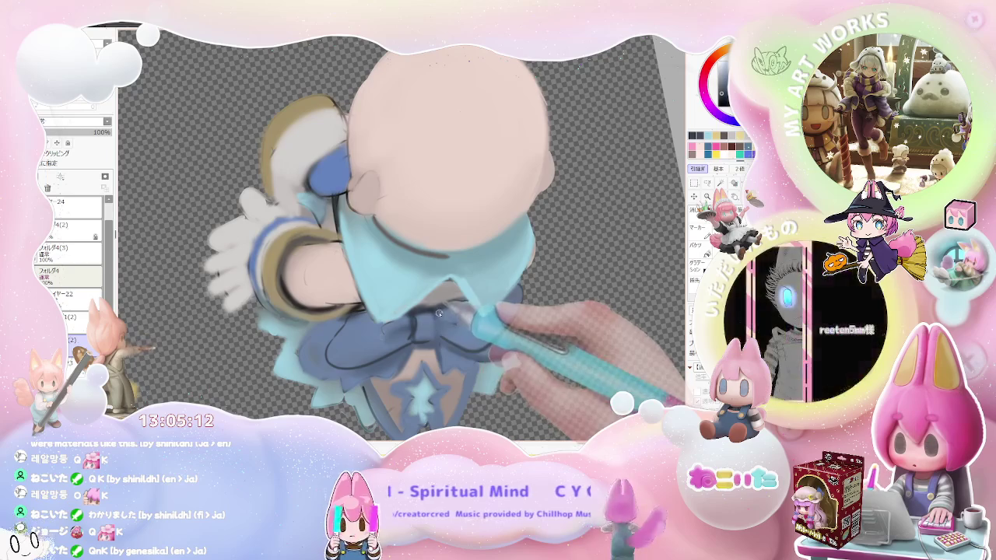
scroll(424, 343, "down", 2)
scroll(437, 341, "down", 2)
scroll(439, 342, "down", 2)
scroll(443, 344, "up", 2)
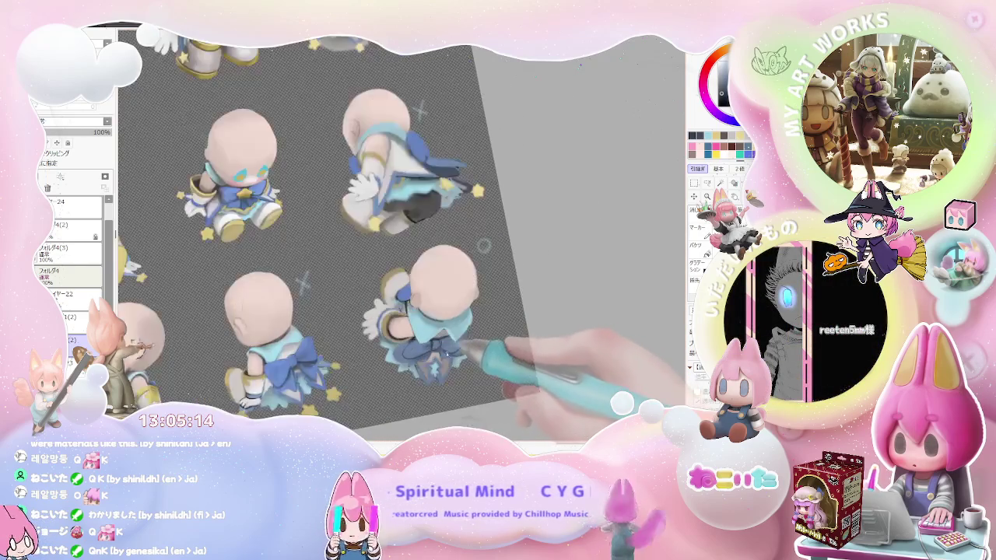
scroll(448, 344, "up", 2)
scroll(447, 344, "up", 2)
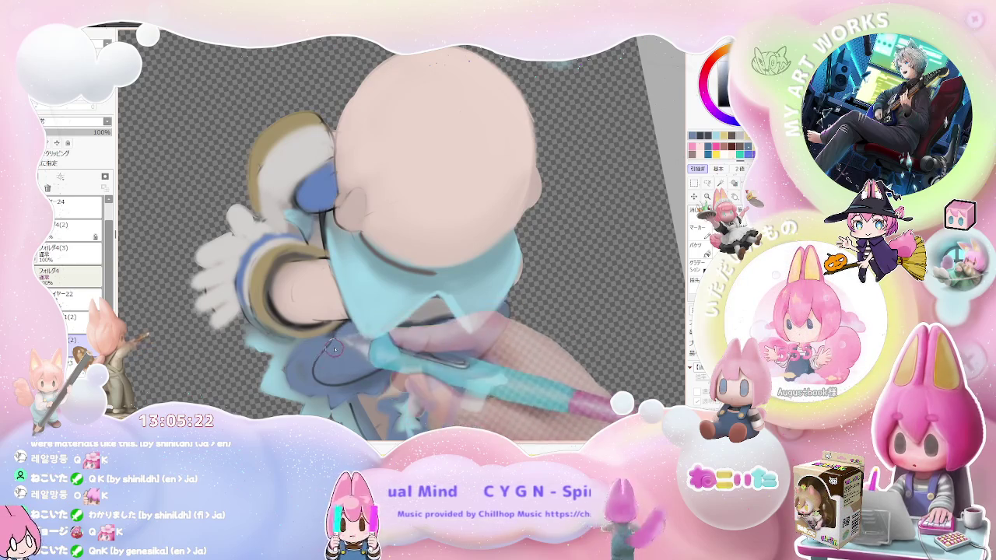
Ink the dark outlines of the blue bow and ruffled skirt on the bottom-right chibi.
scroll(376, 372, "down", 2)
scroll(377, 372, "down", 3)
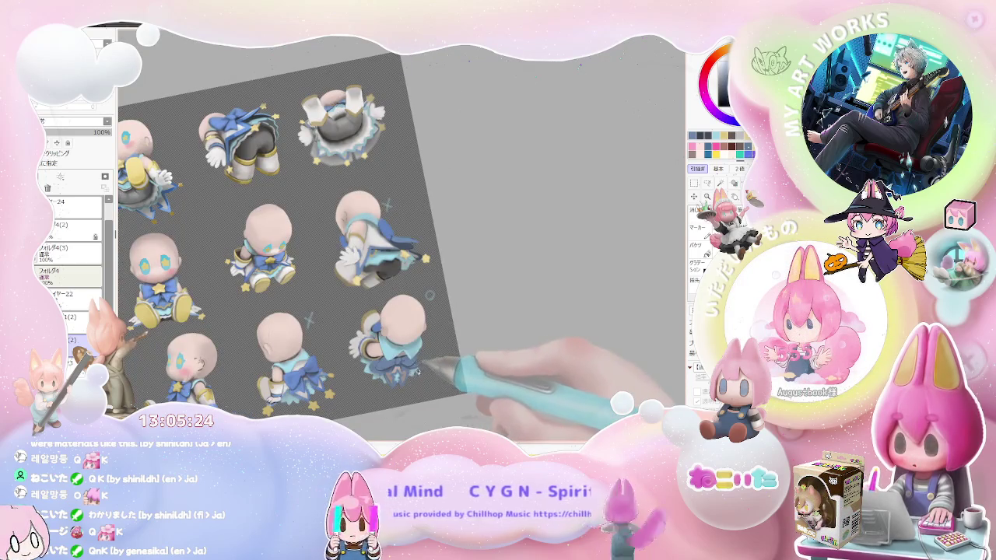
scroll(429, 294, "up", 2)
scroll(380, 343, "up", 3)
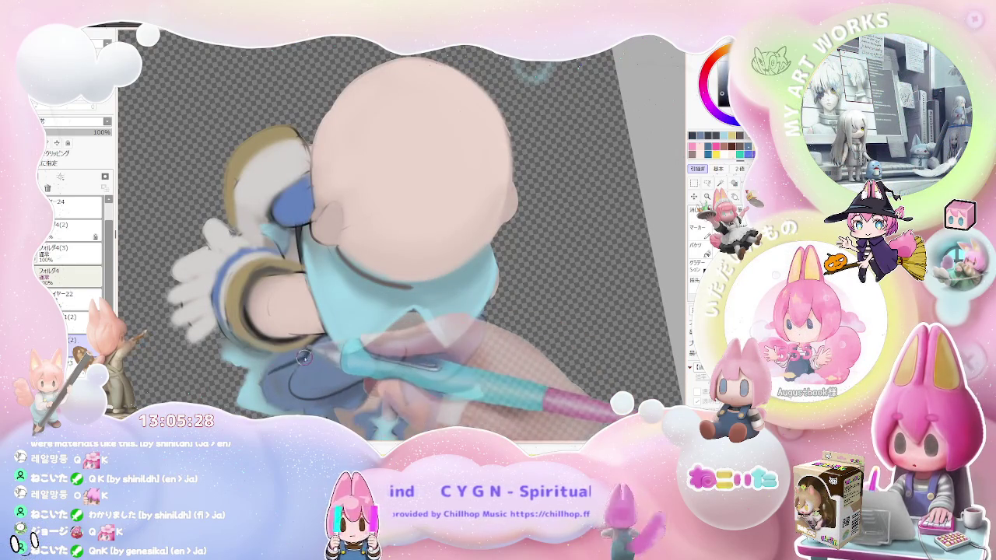
scroll(342, 362, "down", 2)
scroll(405, 374, "down", 2)
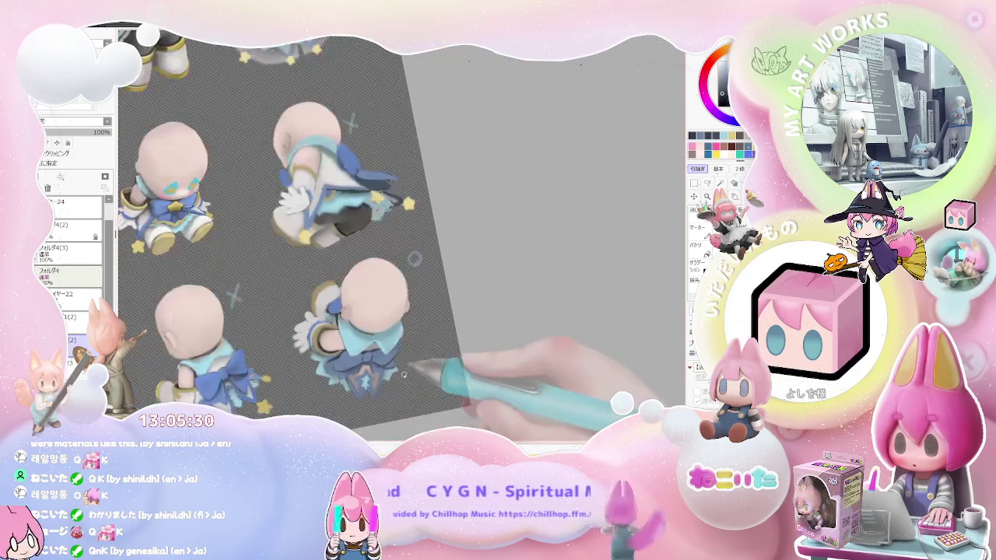
scroll(415, 258, "up", 2)
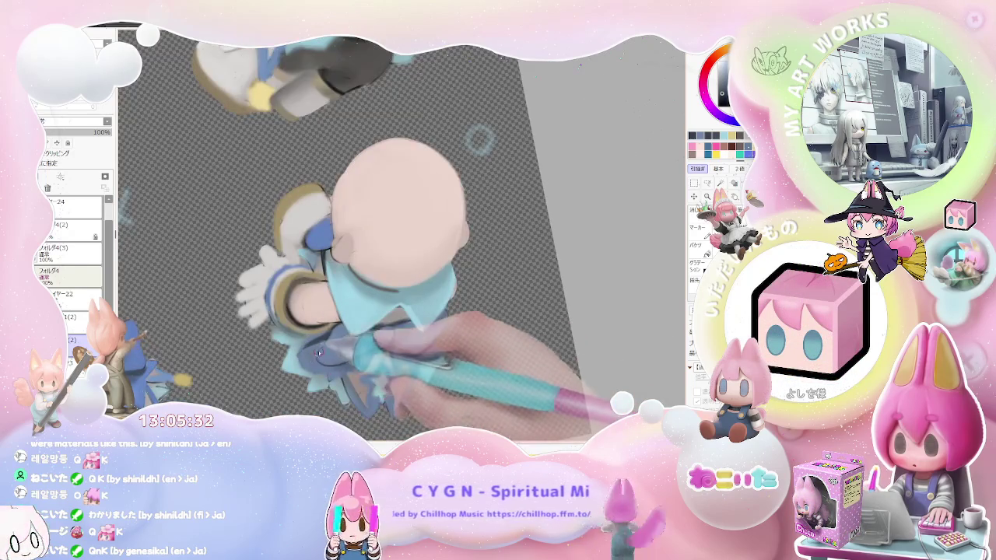
scroll(311, 355, "up", 2)
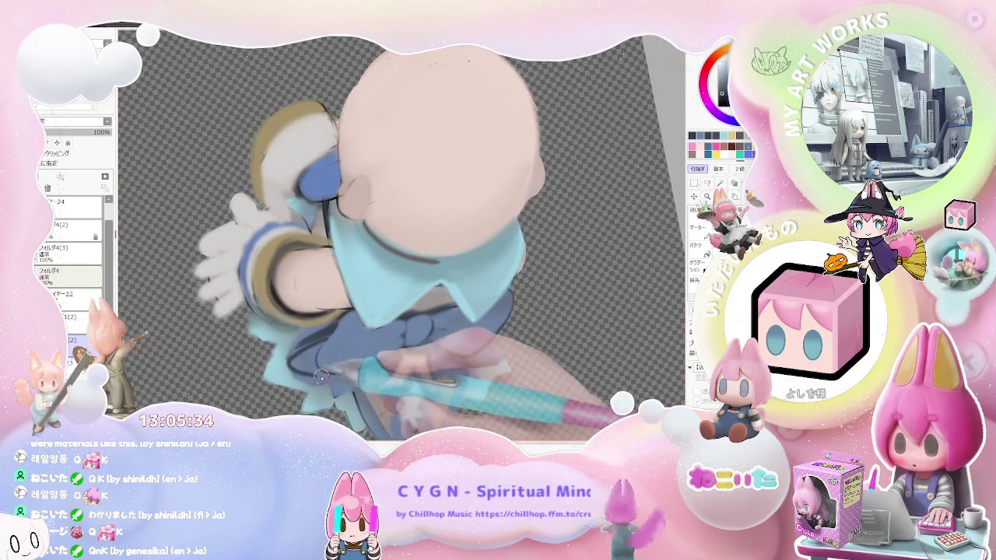
scroll(373, 389, "down", 1)
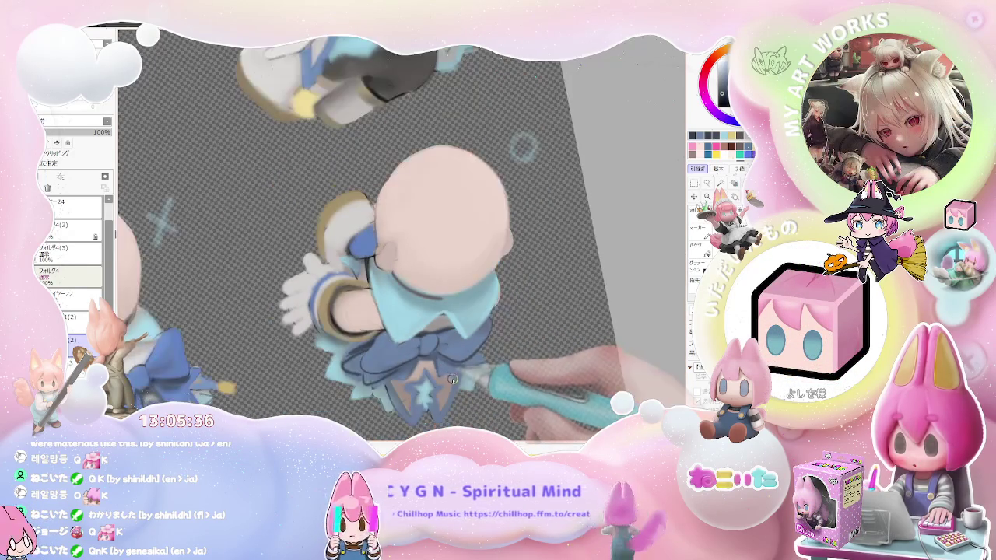
scroll(398, 388, "down", 1)
scroll(397, 389, "up", 1)
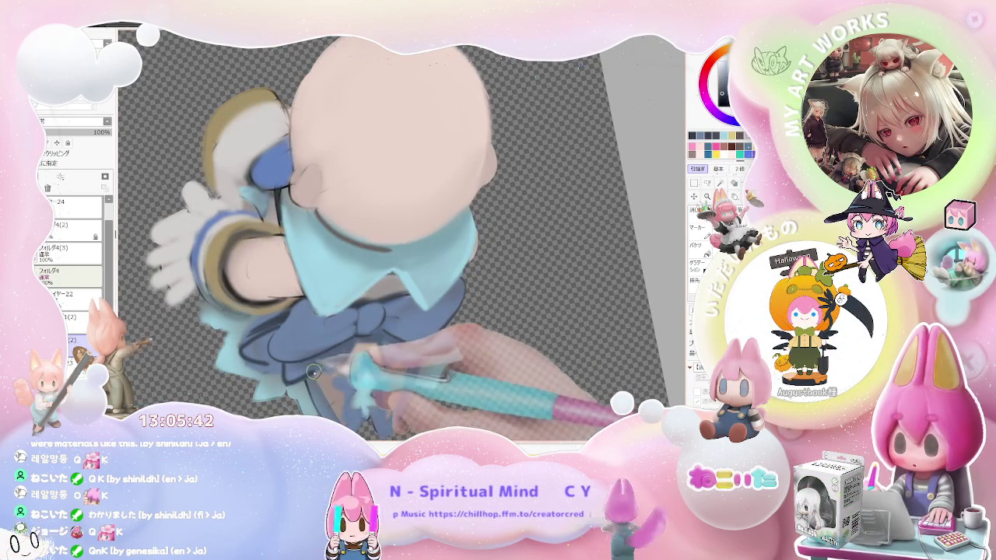
scroll(335, 374, "down", 1)
scroll(342, 371, "down", 1)
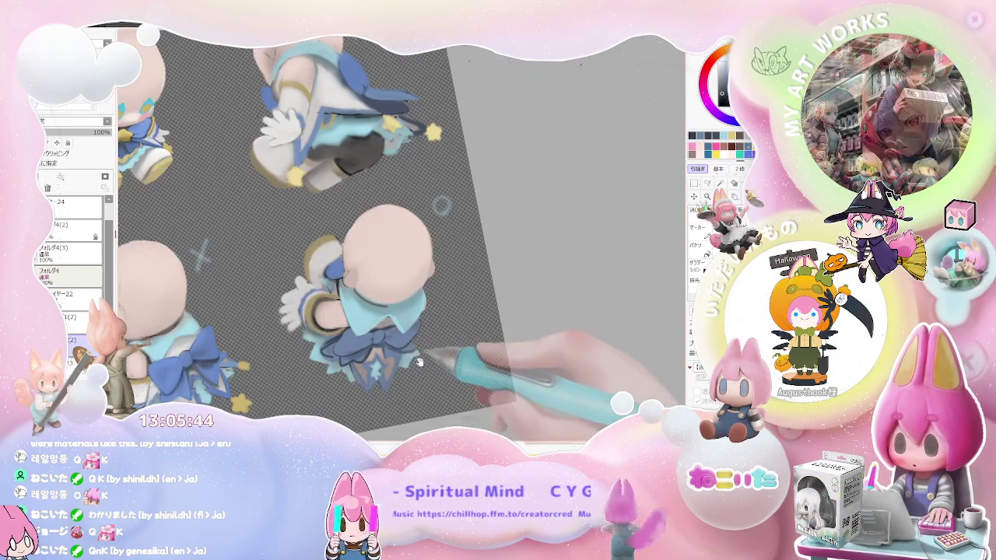
scroll(350, 365, "down", 1)
scroll(351, 367, "up", 1)
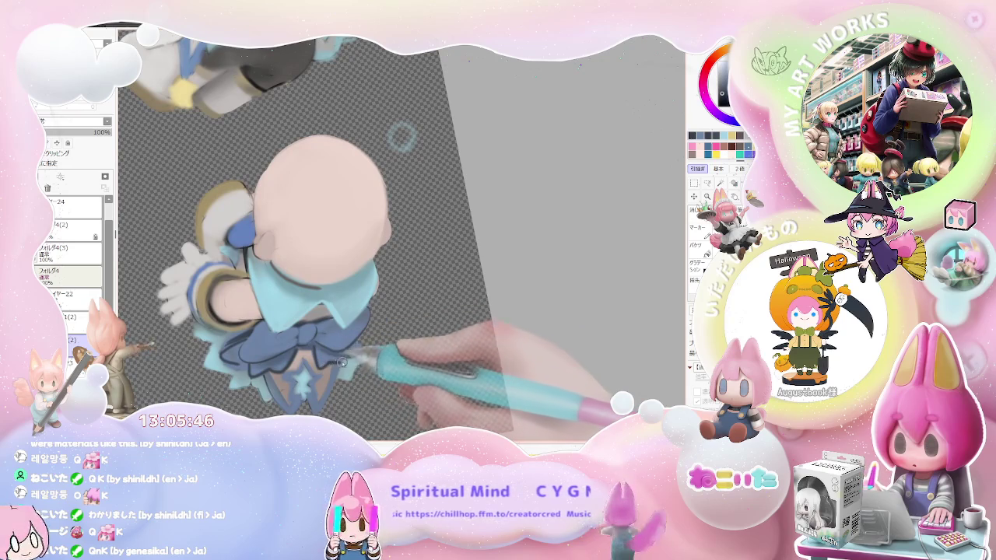
scroll(343, 363, "down", 1)
scroll(350, 362, "down", 1)
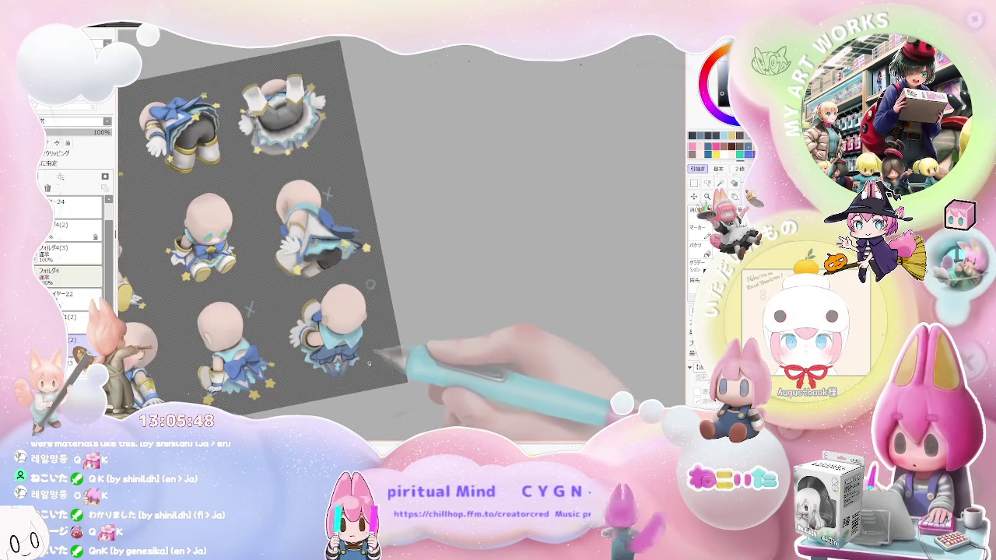
scroll(355, 376, "up", 1)
scroll(342, 372, "up", 1)
scroll(319, 366, "up", 1)
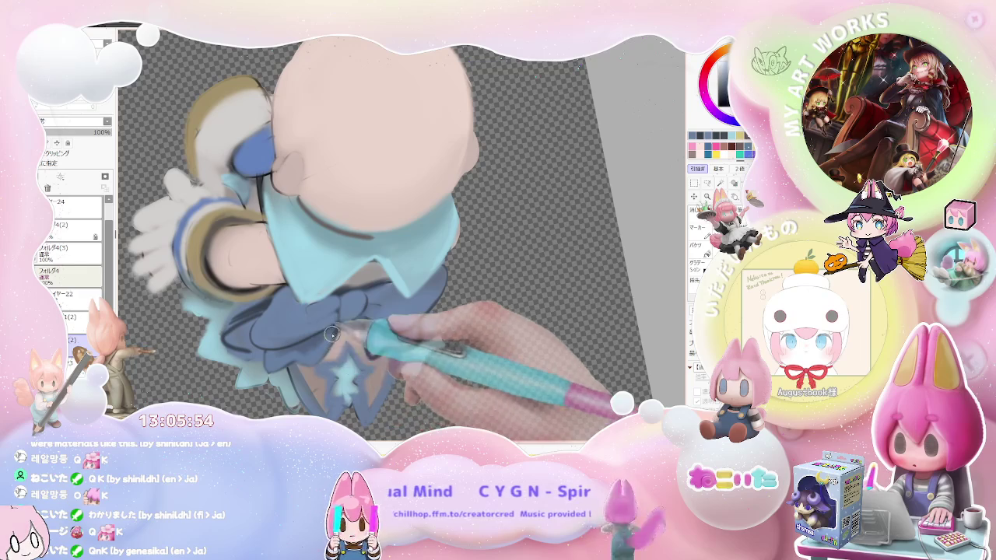
scroll(350, 354, "down", 2)
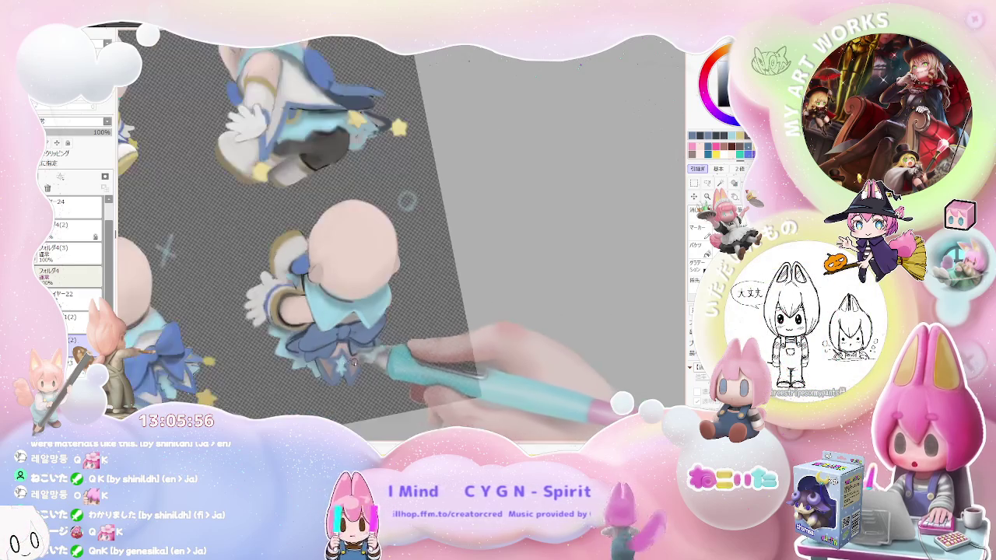
scroll(370, 363, "up", 1)
scroll(334, 350, "up", 1)
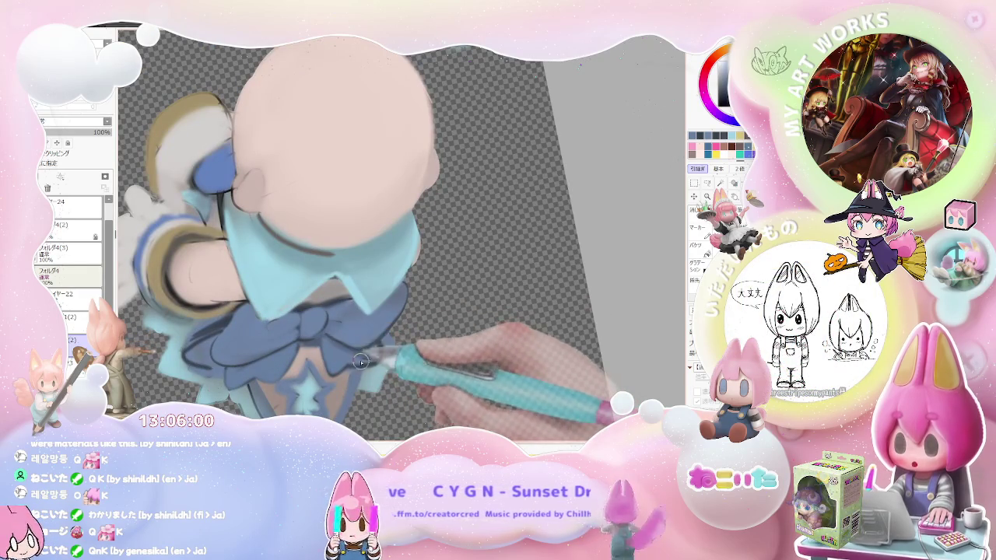
scroll(356, 355, "down", 1)
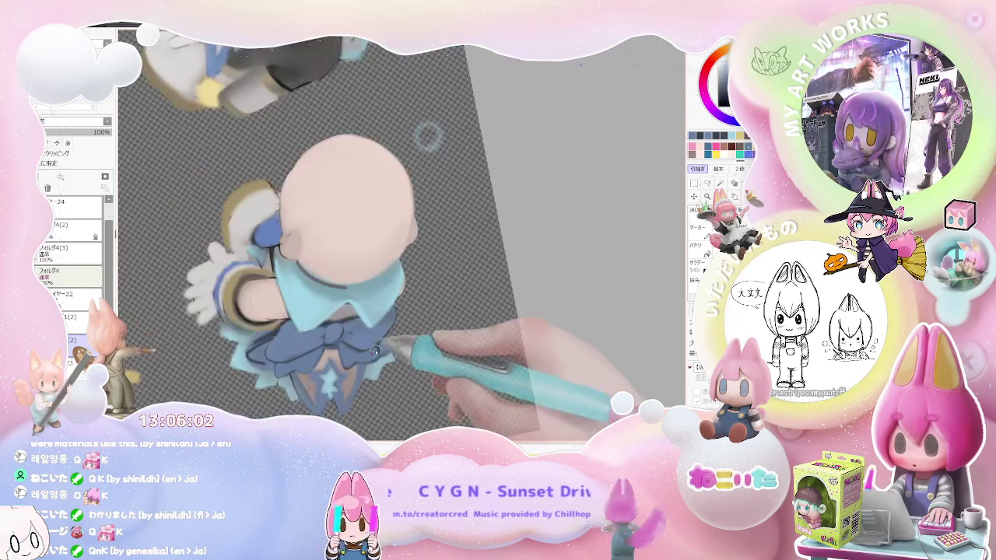
scroll(365, 366, "down", 1)
scroll(380, 384, "down", 1)
scroll(368, 381, "up", 1)
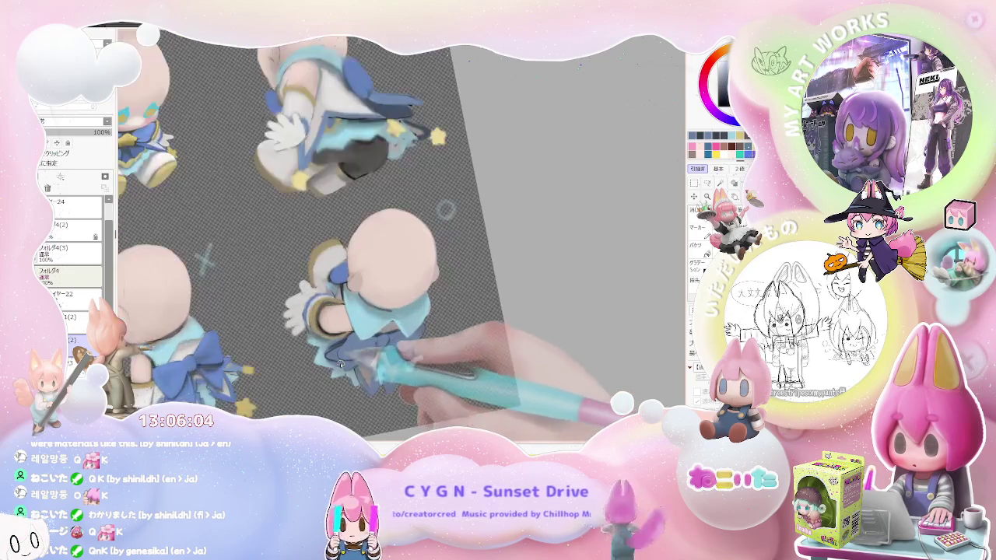
scroll(315, 365, "up", 1)
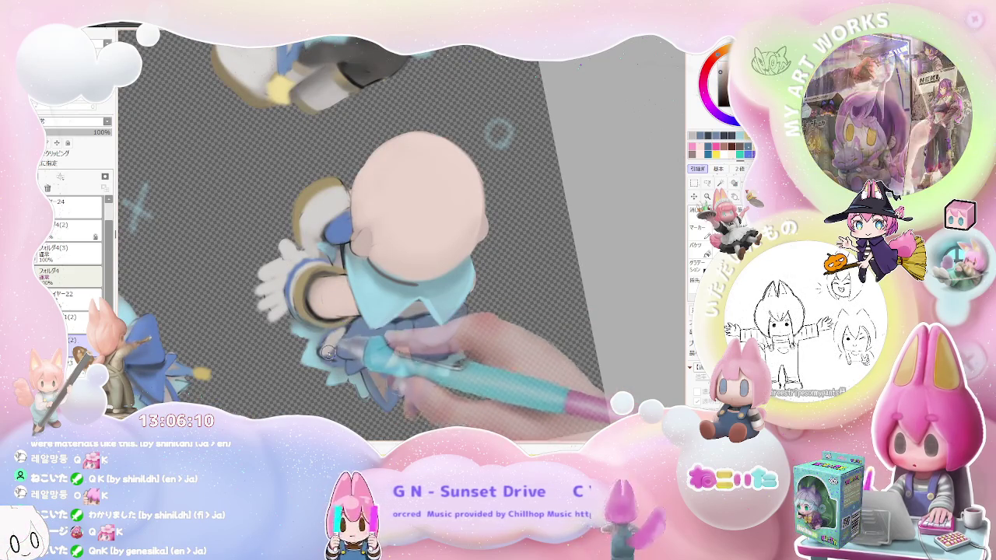
scroll(331, 358, "down", 2)
scroll(389, 354, "up", 2)
scroll(373, 350, "up", 2)
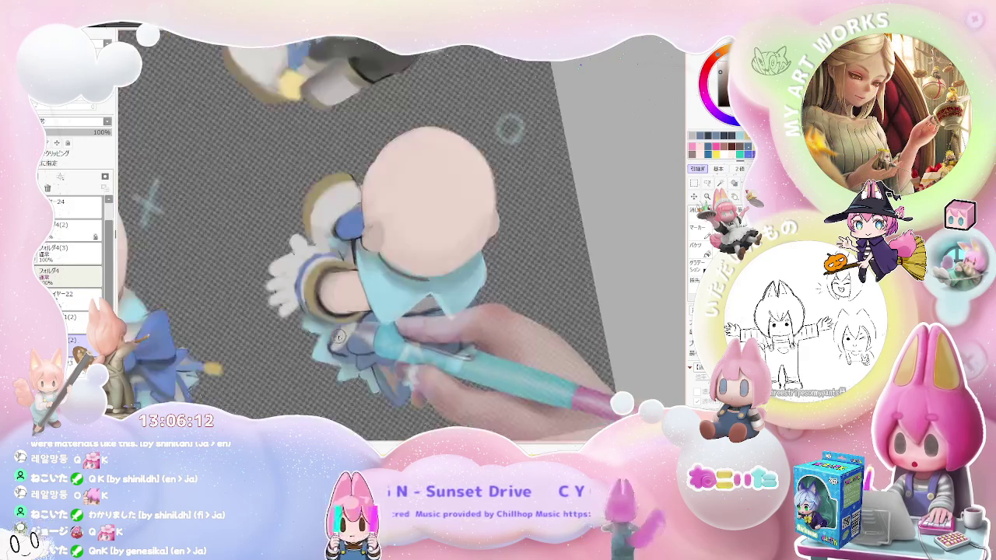
scroll(358, 346, "up", 2)
scroll(335, 342, "up", 1)
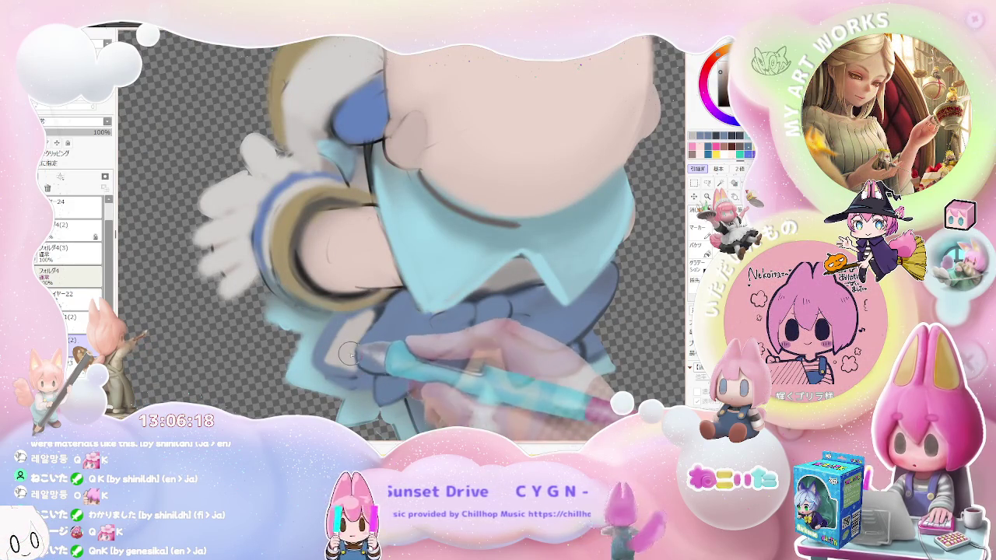
scroll(365, 345, "down", 1)
scroll(366, 344, "down", 2)
scroll(424, 342, "down", 2)
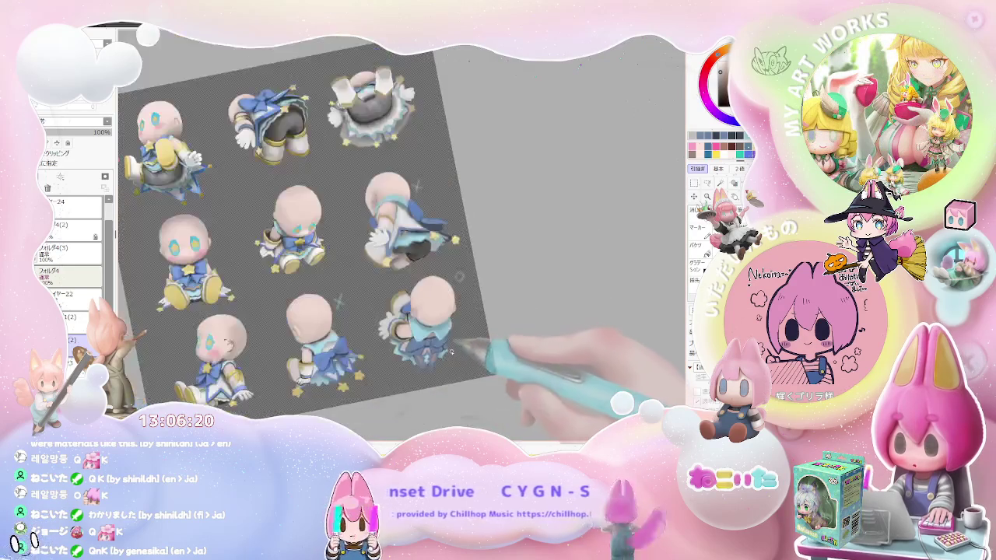
scroll(357, 340, "up", 2)
scroll(357, 341, "up", 1)
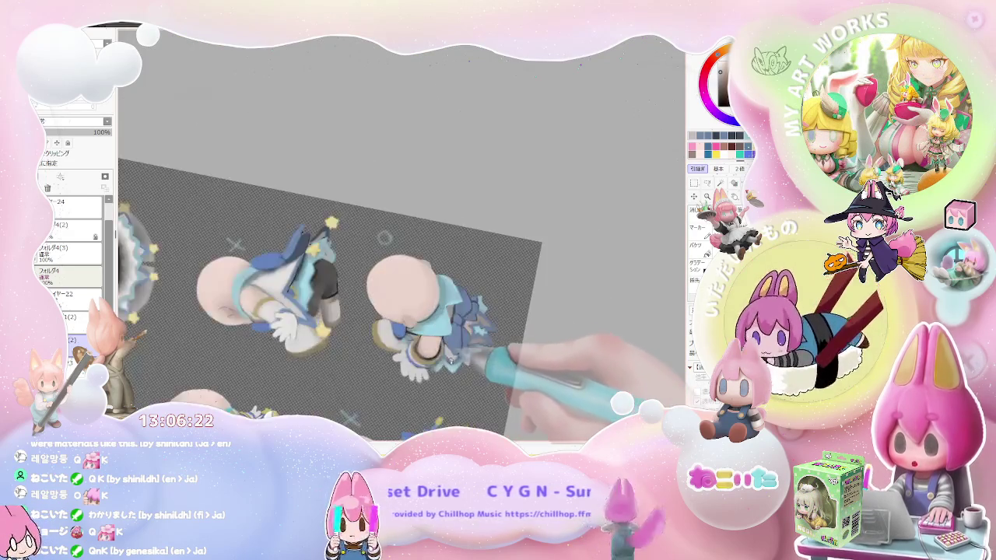
scroll(374, 336, "up", 1)
scroll(424, 329, "up", 1)
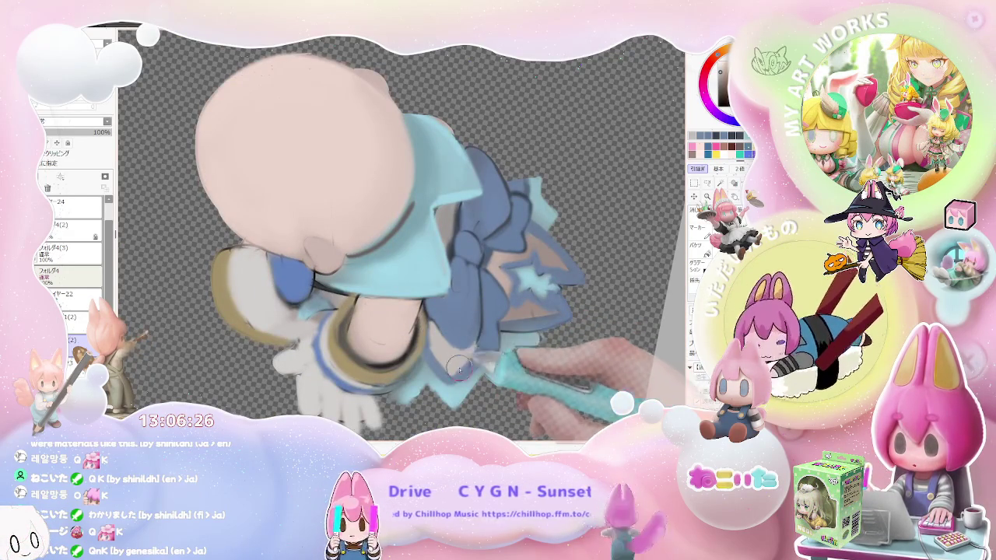
scroll(459, 364, "down", 2)
scroll(413, 393, "up", 3)
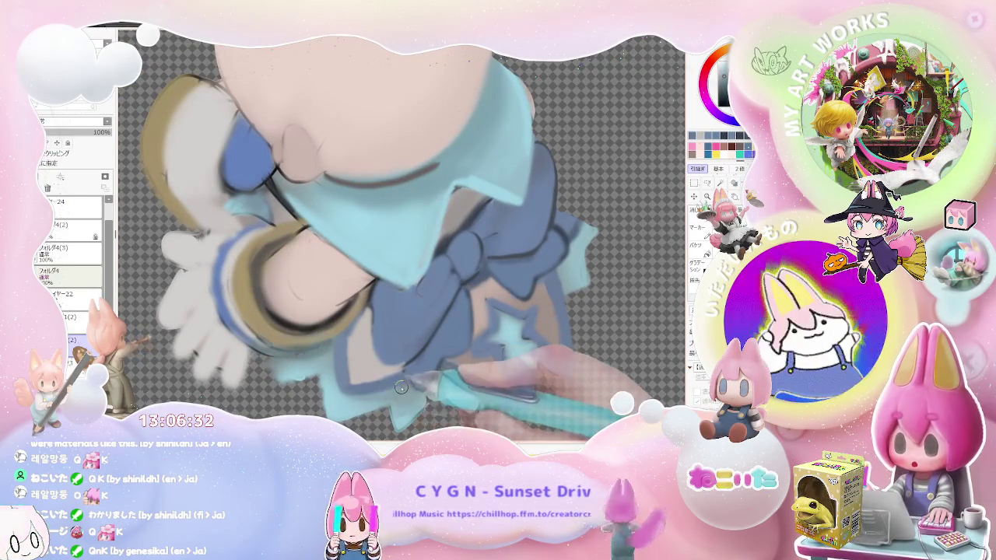
scroll(394, 390, "down", 5)
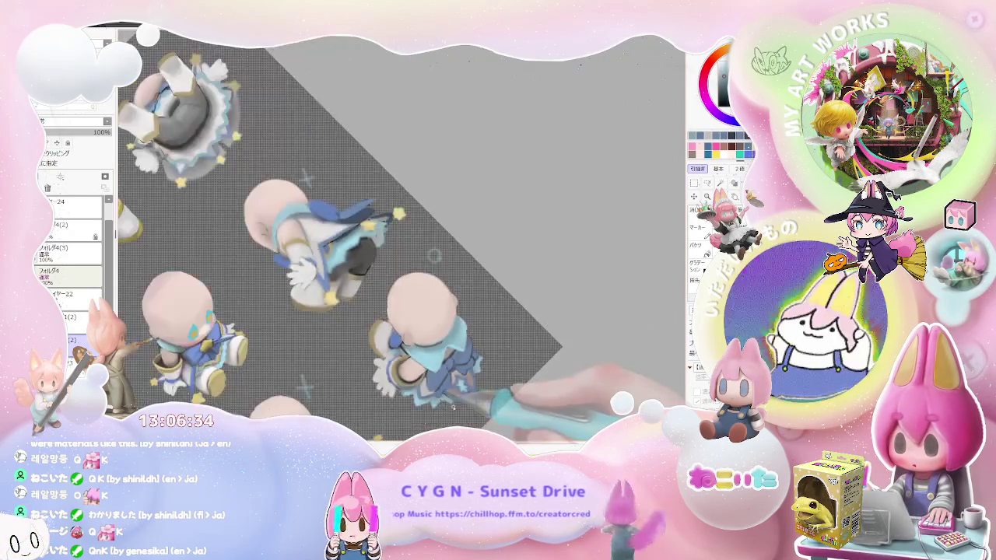
Straighten the tilted canvas view upright and check the skirt detailing.
key("Home")
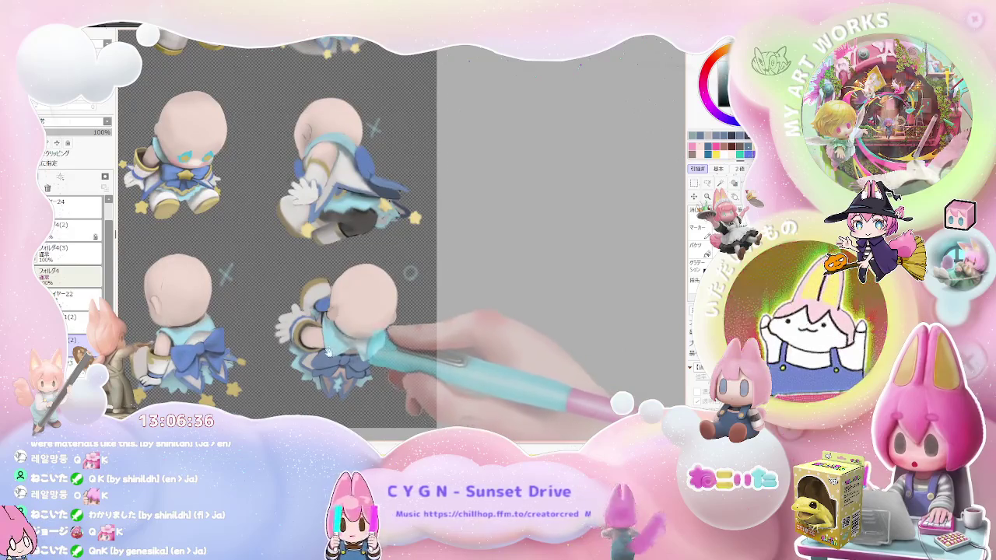
scroll(355, 330, "up", 1)
scroll(357, 329, "up", 3)
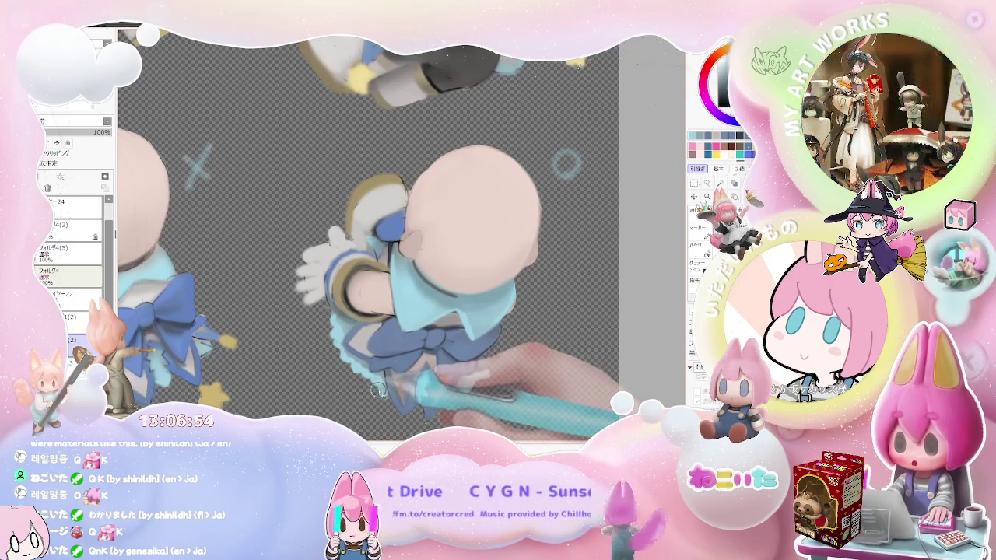
scroll(368, 389, "down", 3)
scroll(369, 389, "down", 3)
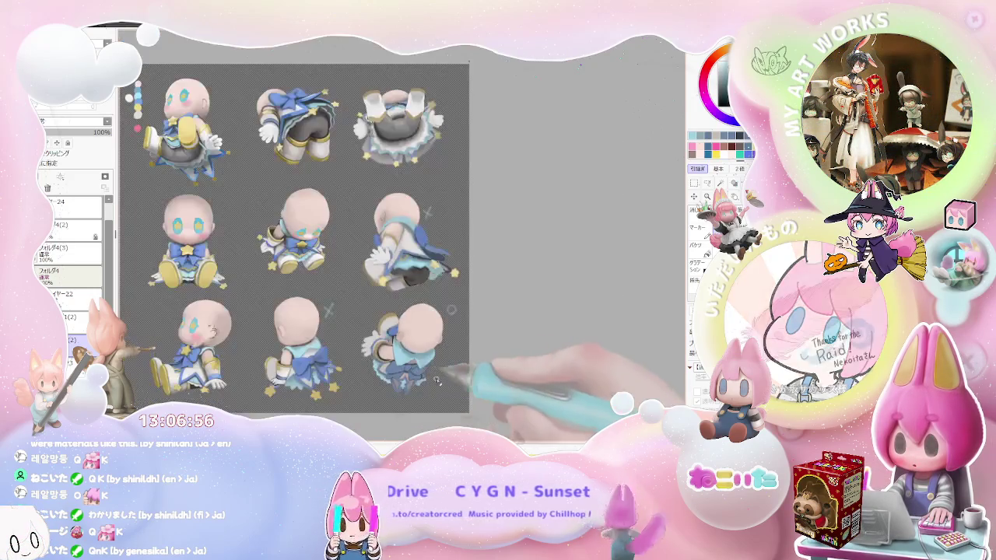
scroll(372, 393, "up", 1)
scroll(372, 393, "up", 3)
scroll(334, 385, "up", 1)
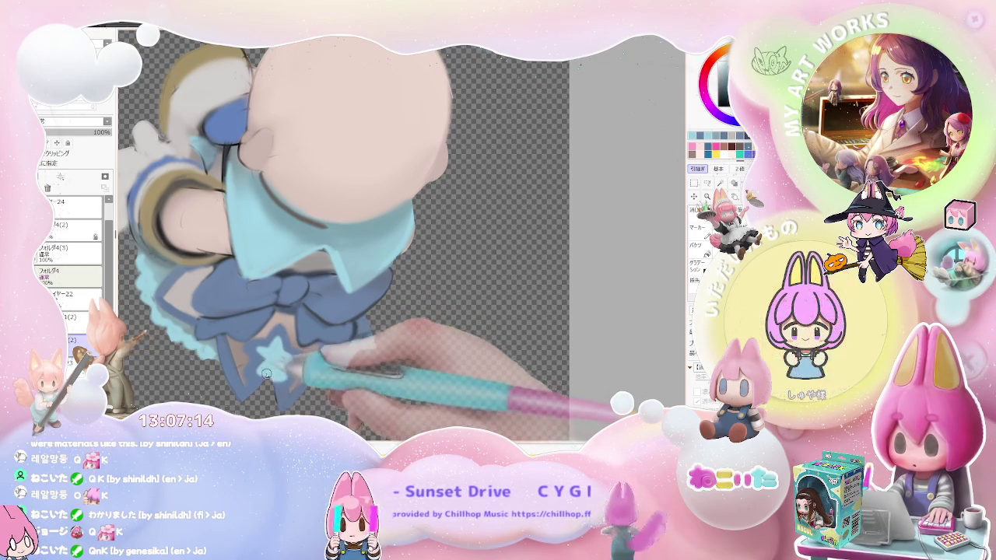
scroll(282, 361, "down", 2)
scroll(296, 362, "down", 1)
scroll(309, 362, "down", 1)
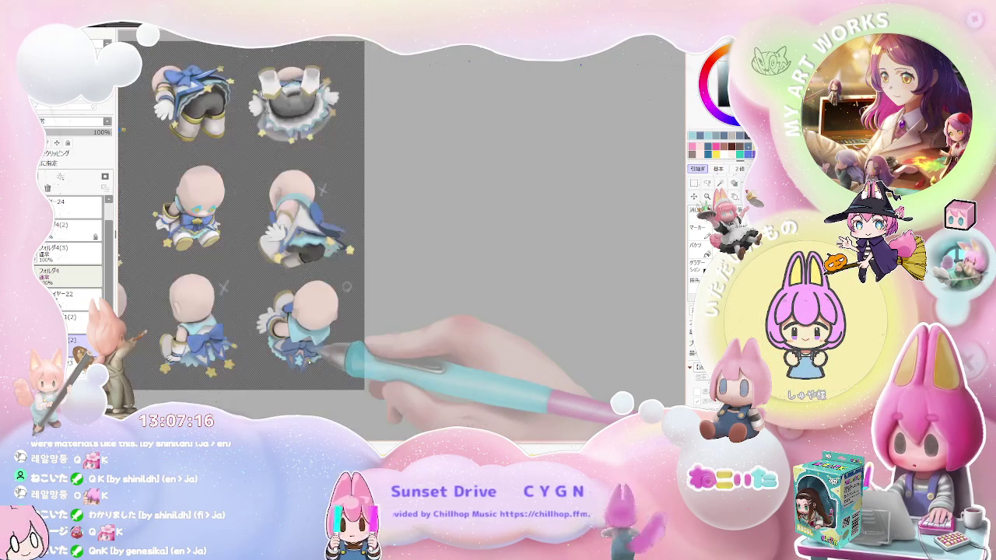
scroll(311, 360, "up", 1)
scroll(308, 389, "up", 2)
scroll(292, 382, "up", 1)
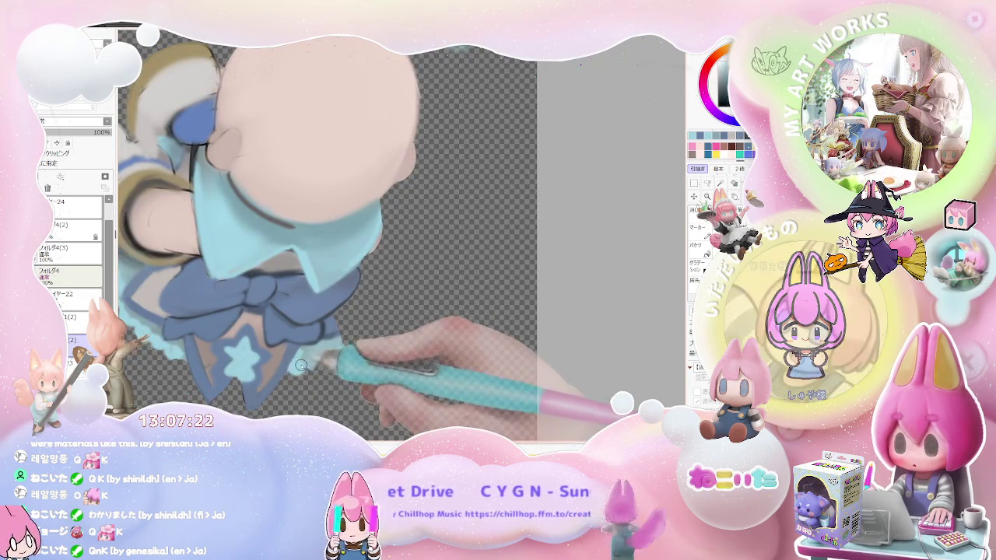
scroll(310, 362, "down", 1)
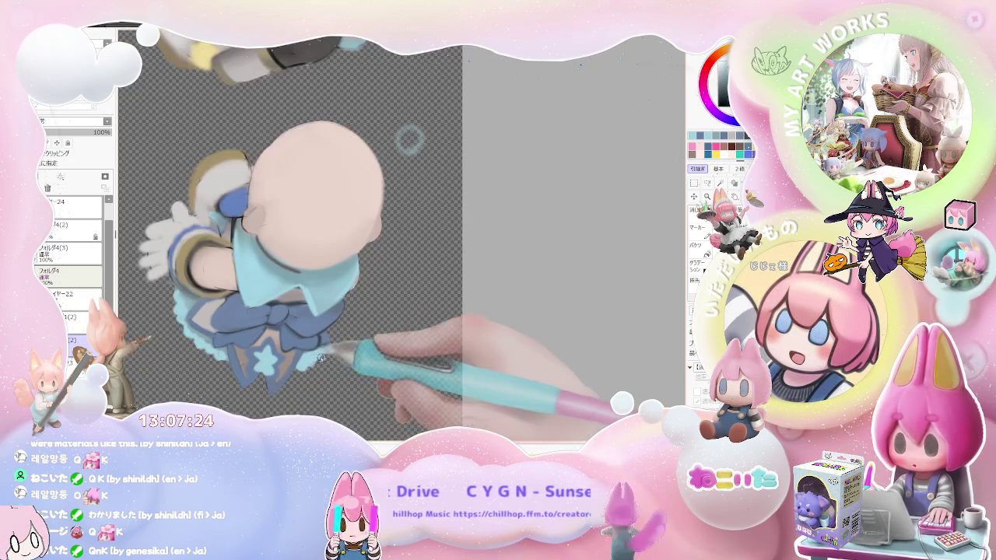
scroll(321, 355, "down", 1)
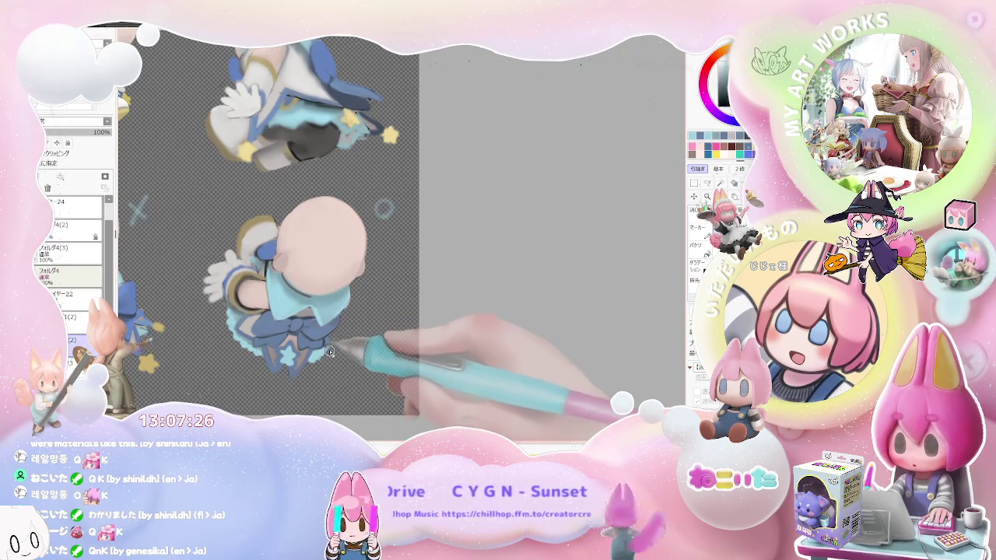
scroll(328, 354, "down", 1)
scroll(343, 367, "down", 1)
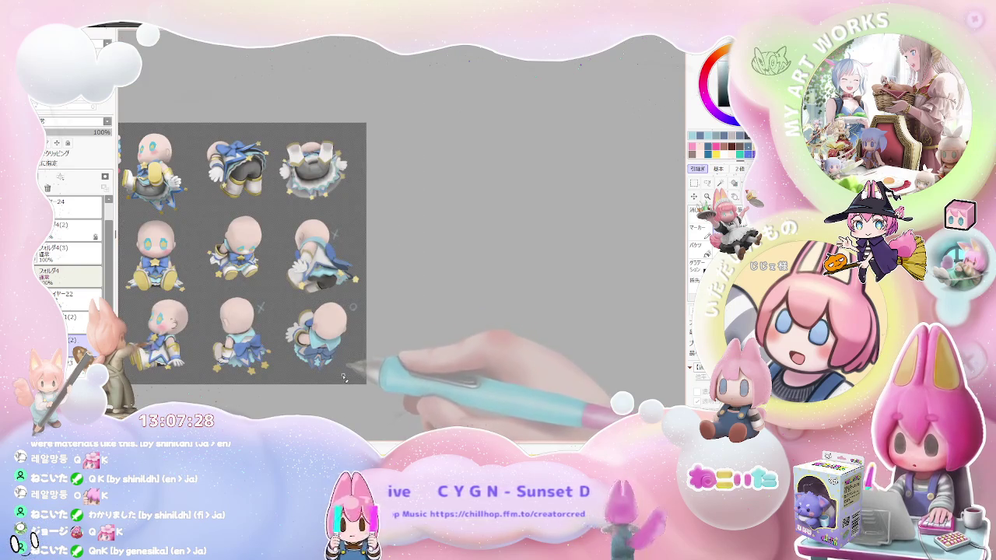
scroll(342, 373, "up", 1)
scroll(311, 342, "up", 1)
scroll(232, 295, "up", 2)
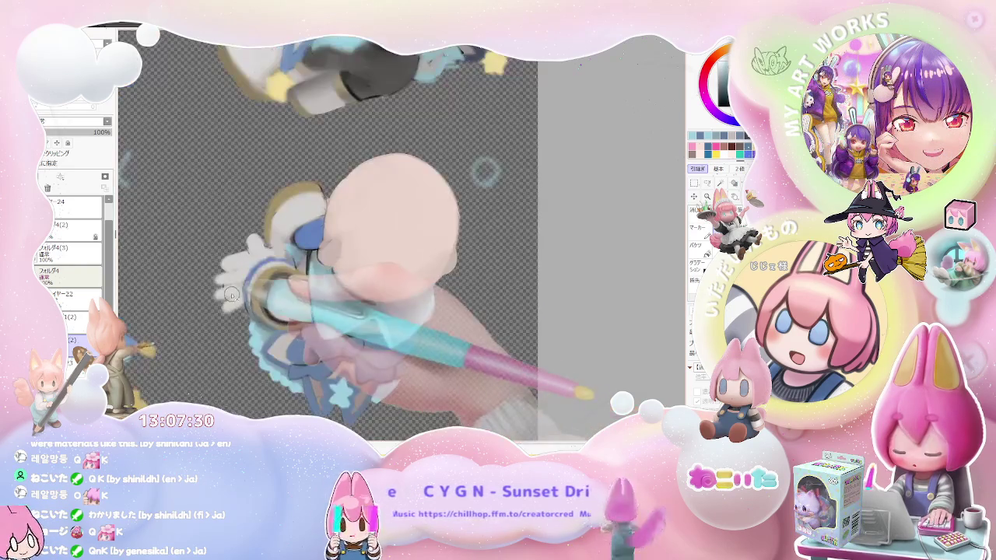
mouse_move(240, 295)
left_mouse_down()
mouse_move(336, 344)
mouse_move(307, 324)
left_mouse_up()
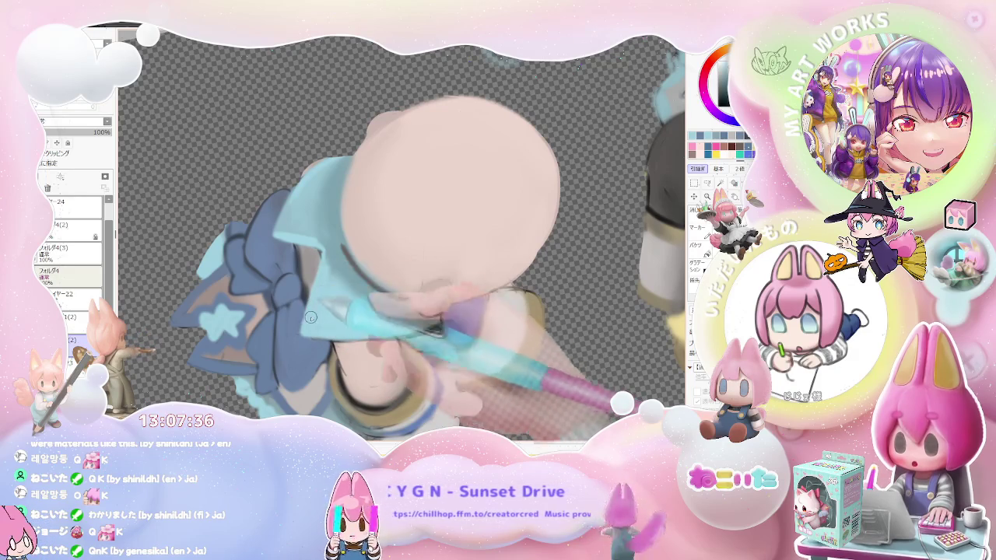
scroll(314, 311, "down", 2)
scroll(373, 315, "down", 2)
scroll(431, 320, "down", 1)
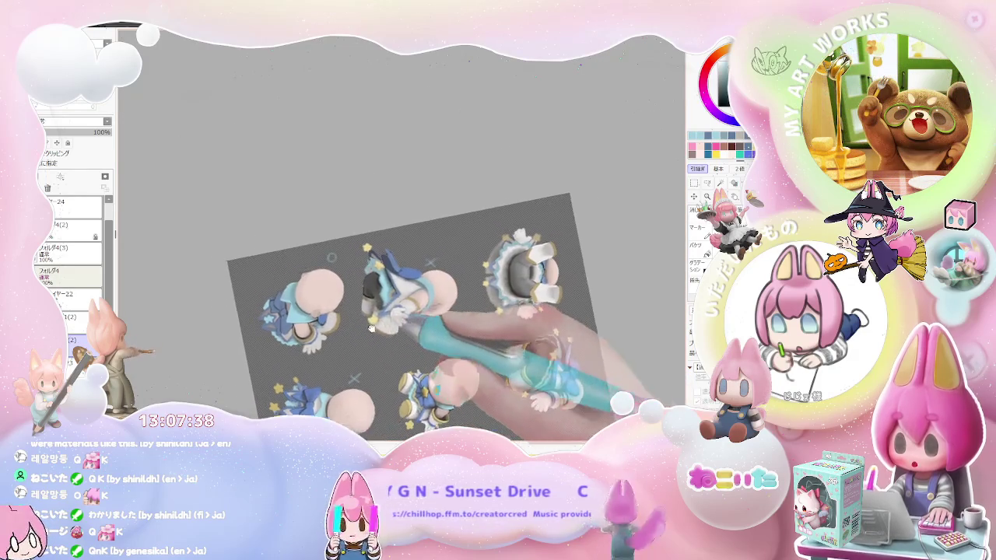
Rotate and enlarge the canvas view onto the lower-row chibi figures.
left_click_drag(431, 320, 396, 389)
scroll(350, 309, "up", 2)
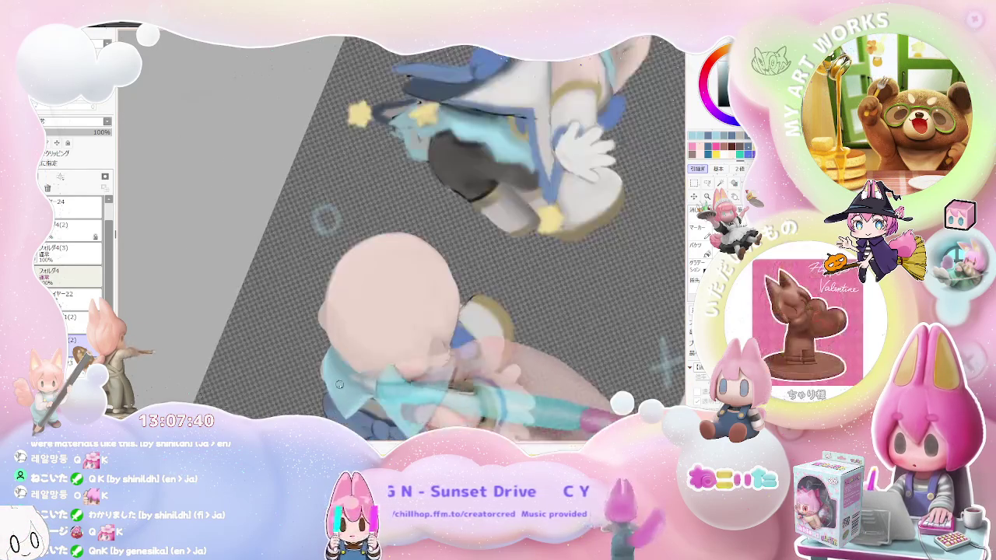
scroll(335, 234, "up", 2)
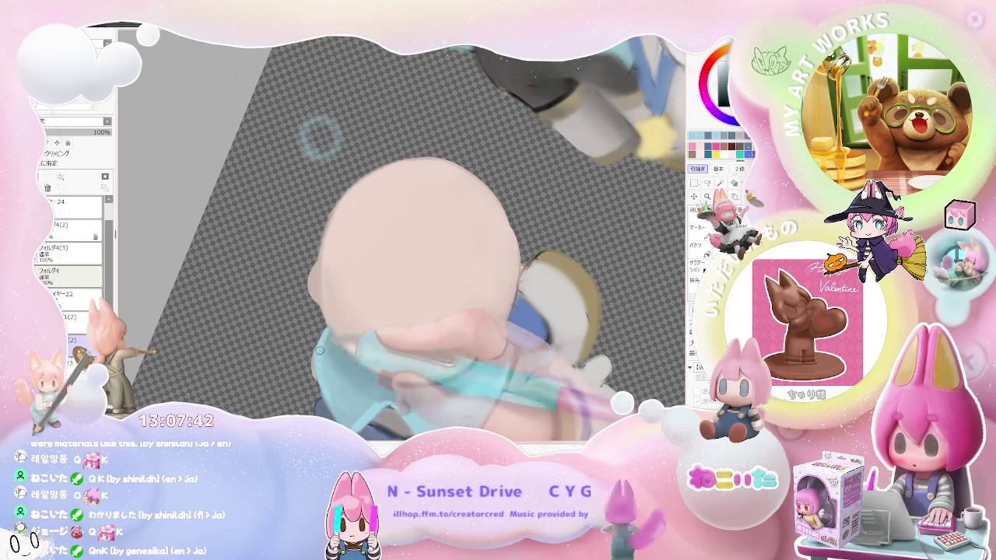
scroll(321, 137, "down", 2)
scroll(351, 234, "down", 2)
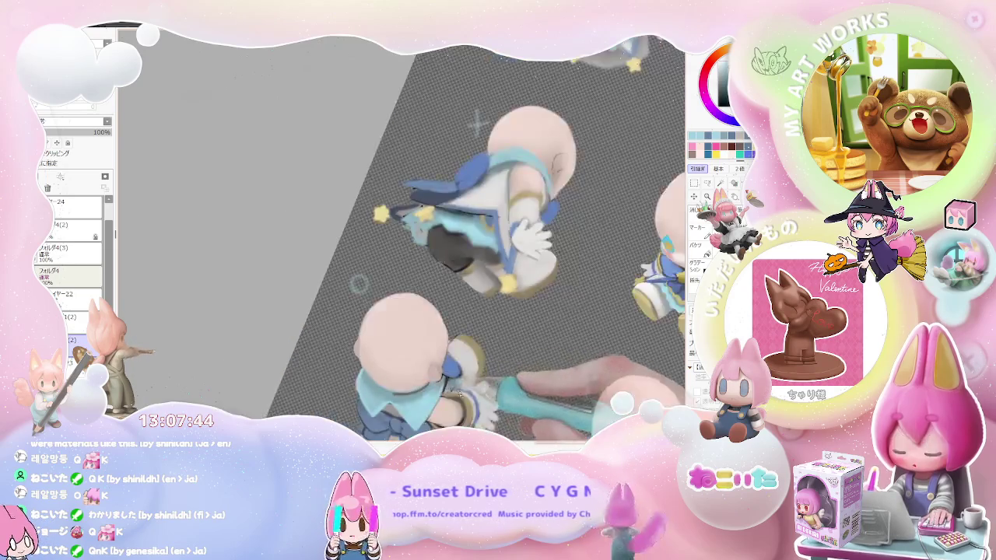
scroll(389, 327, "down", 2)
scroll(350, 311, "up", 2)
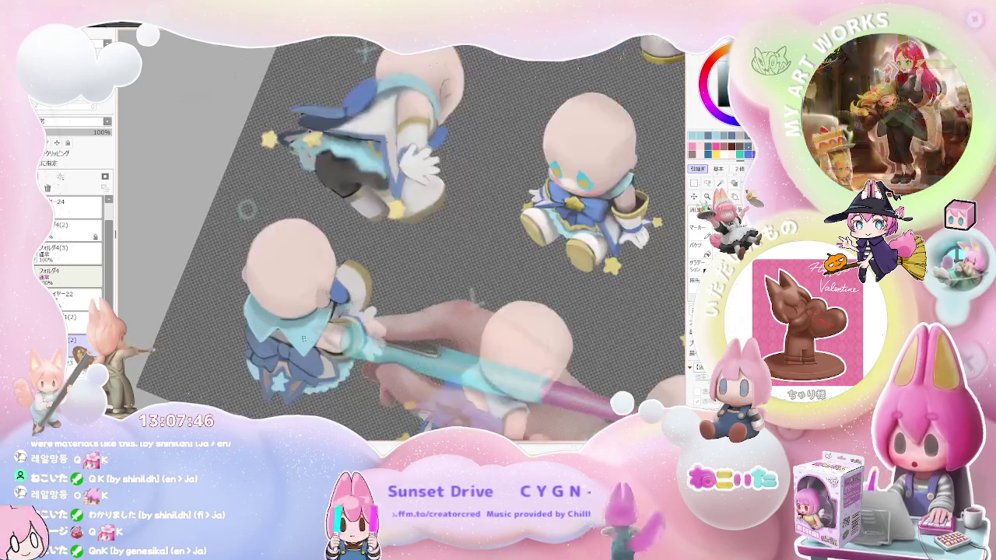
scroll(233, 296, "up", 2)
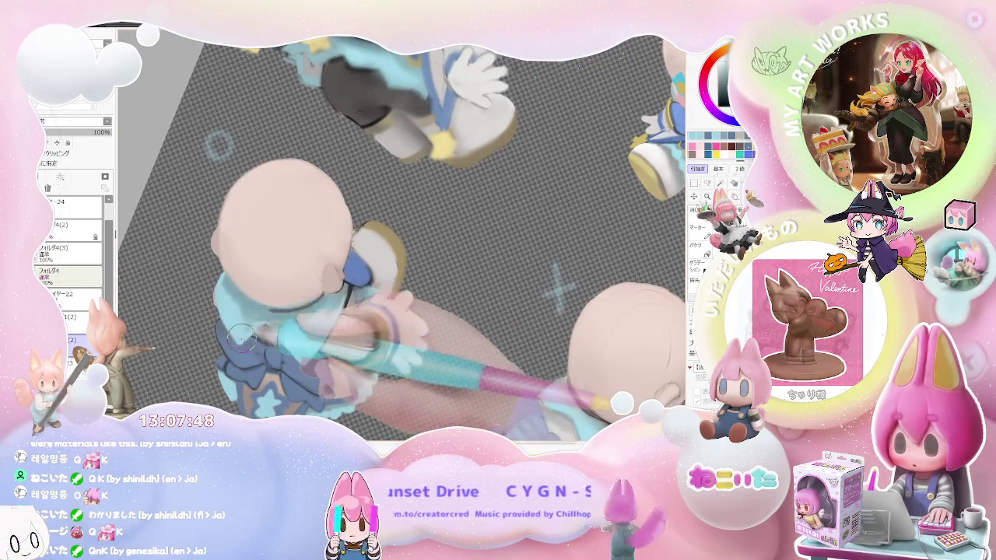
scroll(264, 327, "down", 2)
scroll(293, 319, "down", 2)
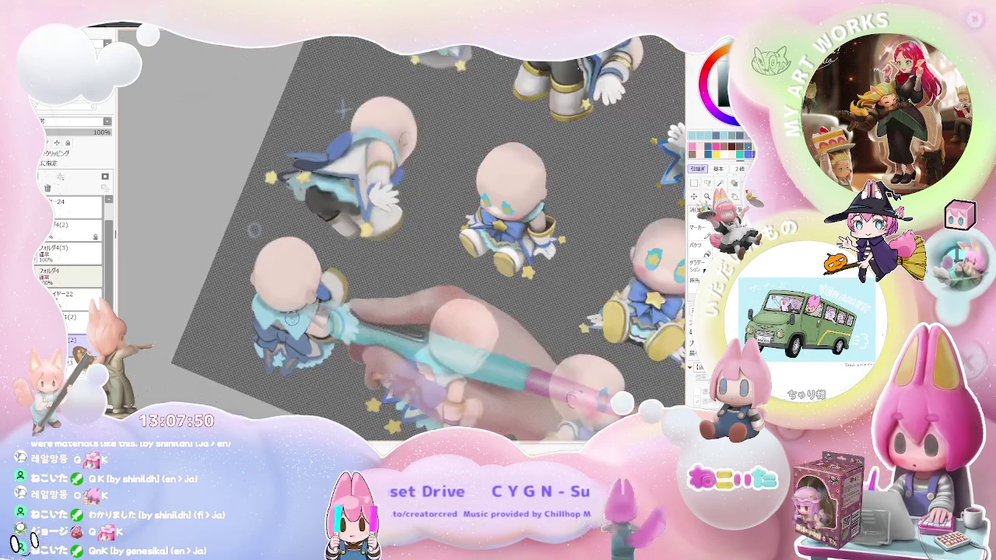
scroll(293, 319, "down", 2)
scroll(436, 342, "down", 1)
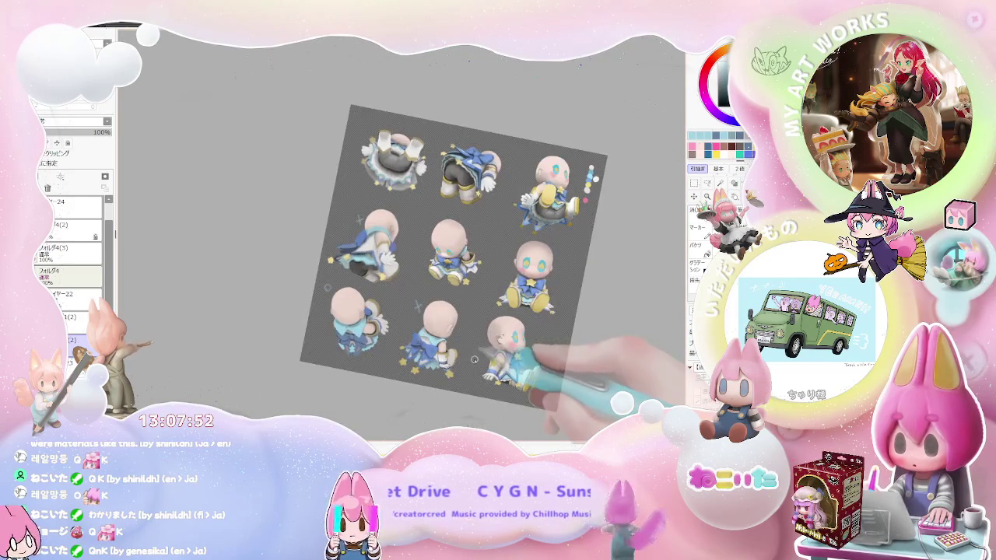
scroll(506, 333, "up", 1)
scroll(262, 351, "up", 2)
scroll(298, 261, "up", 2)
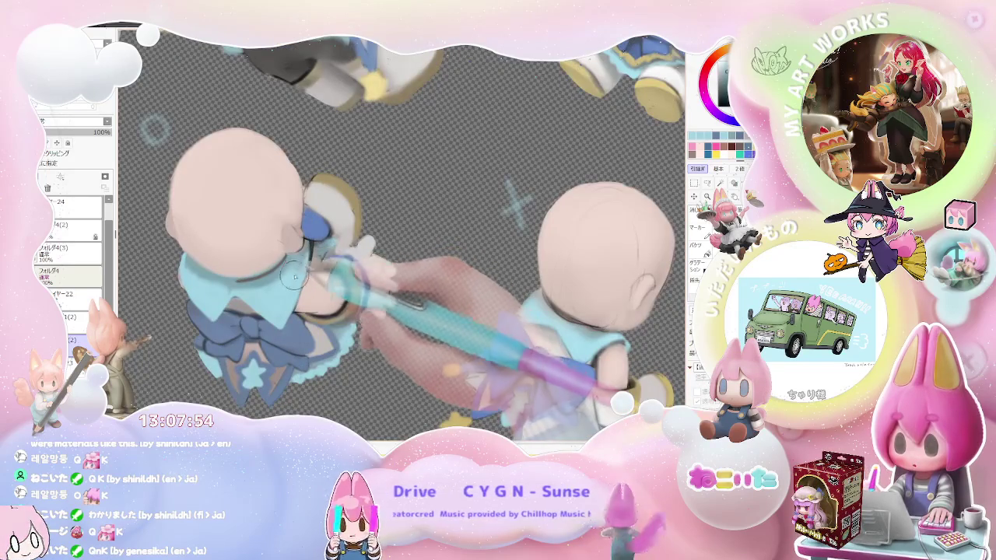
Resize the brush and paint light blue over the bottom-right chibi's collar and shoulders.
key("bracketright")
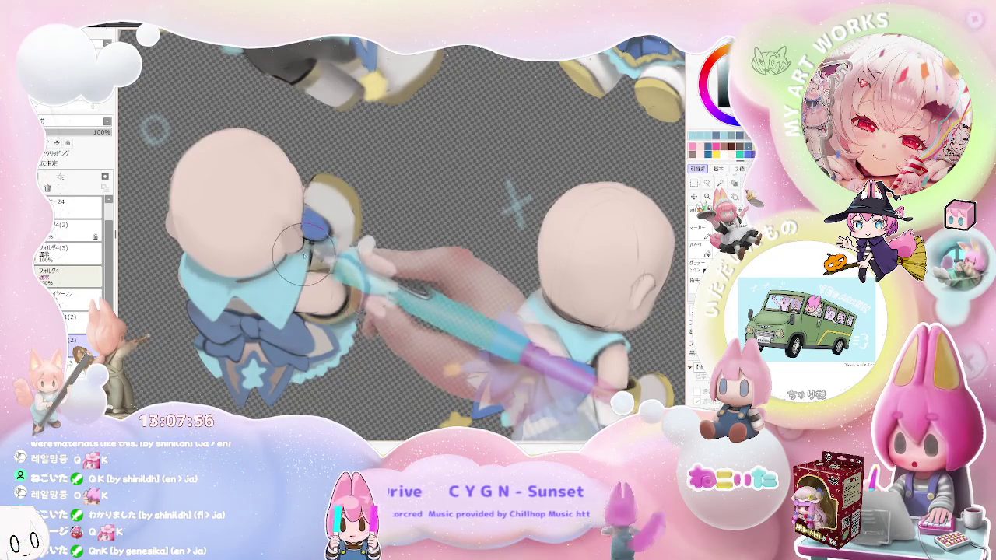
scroll(300, 264, "down", 2)
scroll(265, 268, "up", 1)
scroll(246, 267, "up", 1)
key("bracketleft")
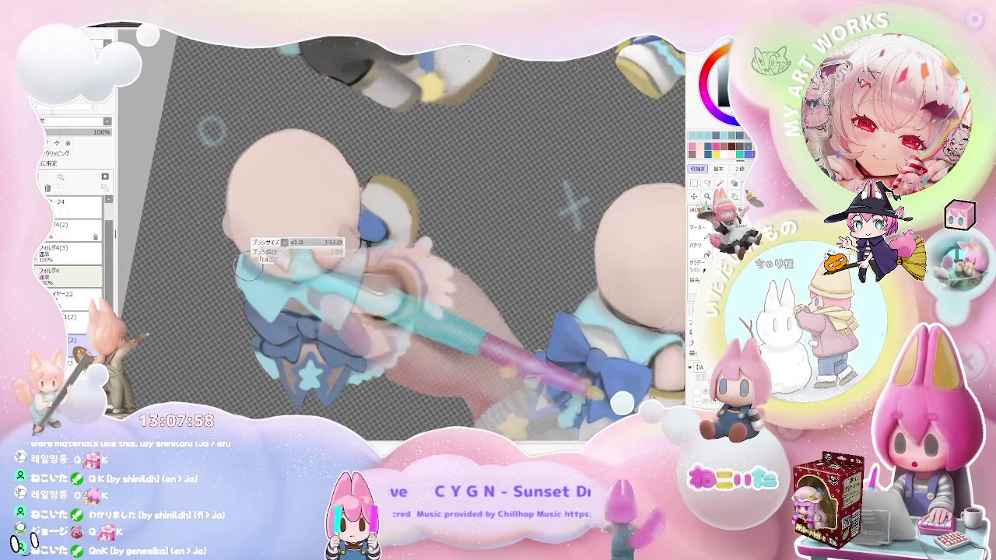
scroll(311, 343, "down", 2)
scroll(466, 354, "down", 1)
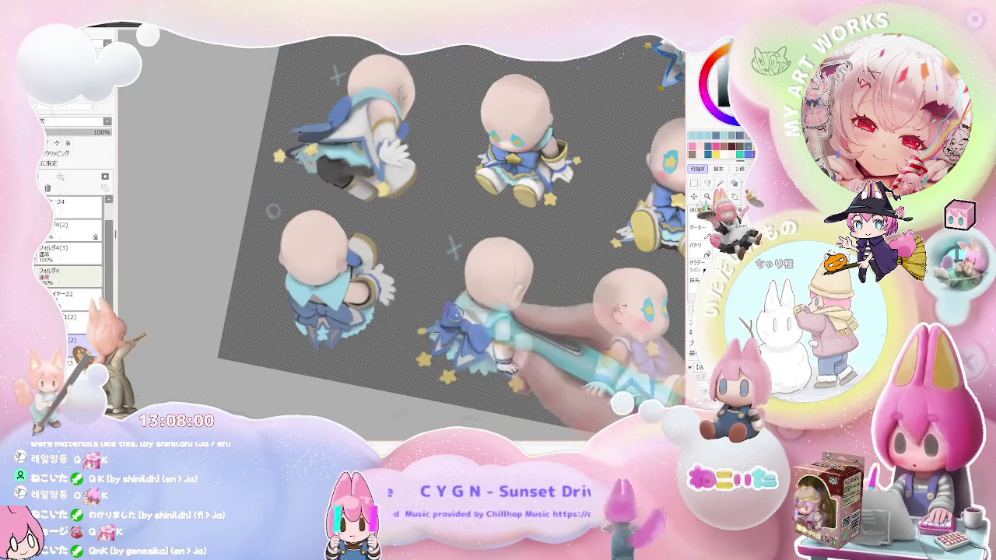
scroll(521, 323, "down", 1)
scroll(438, 338, "up", 3)
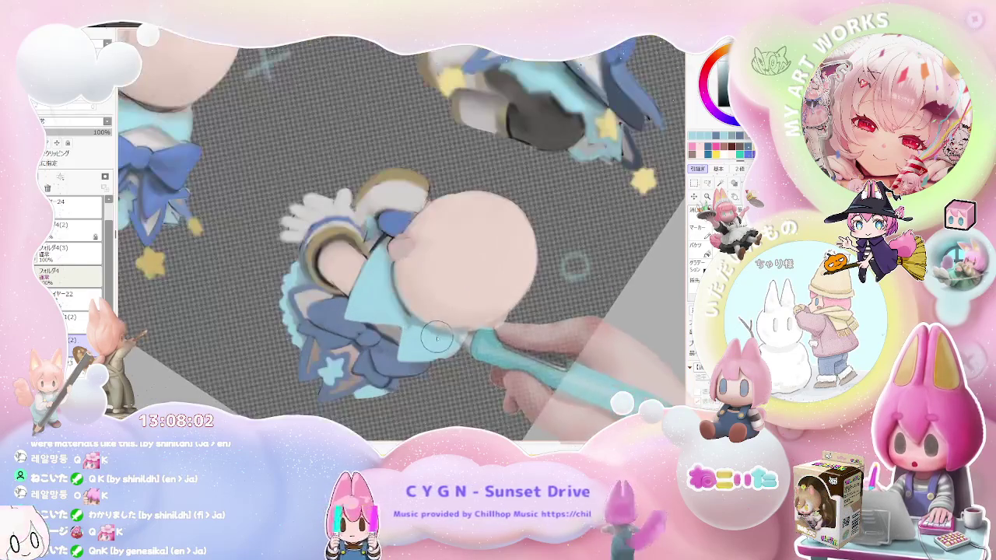
scroll(434, 356, "up", 2)
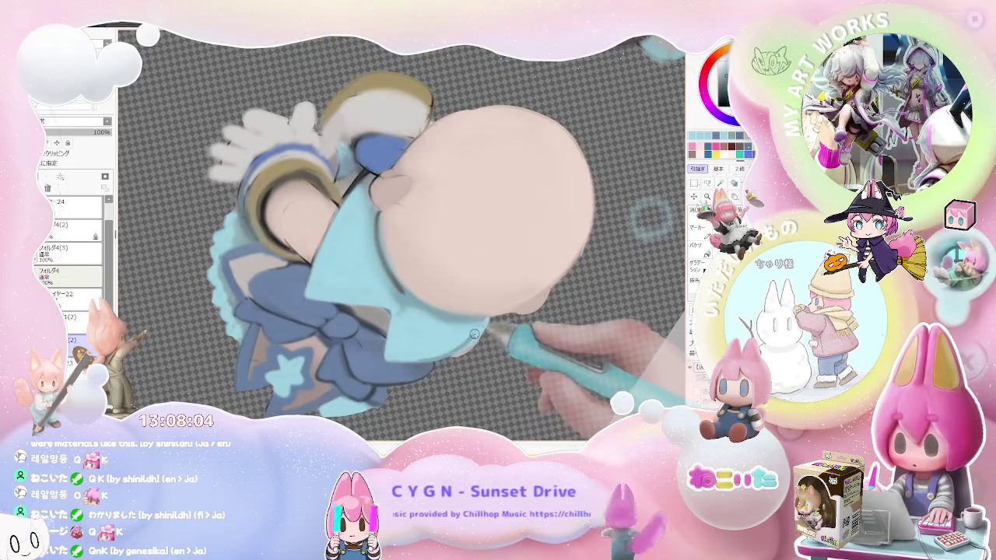
scroll(484, 317, "down", 1)
Inspect the chibi's head, bow and eyes close up, then straighten and zoom back out.
key("ctrl+plus")
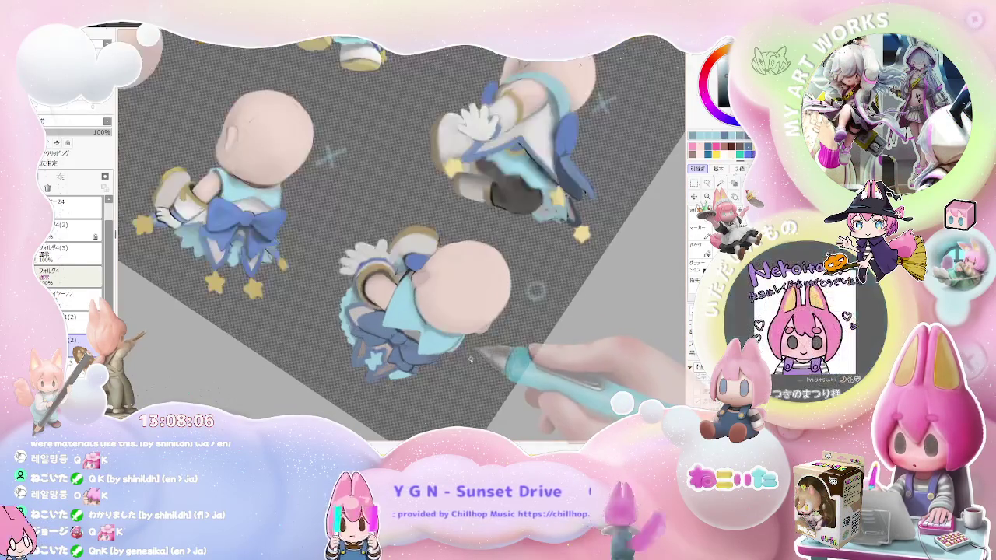
key("ctrl+plus")
key("ctrl+plus")
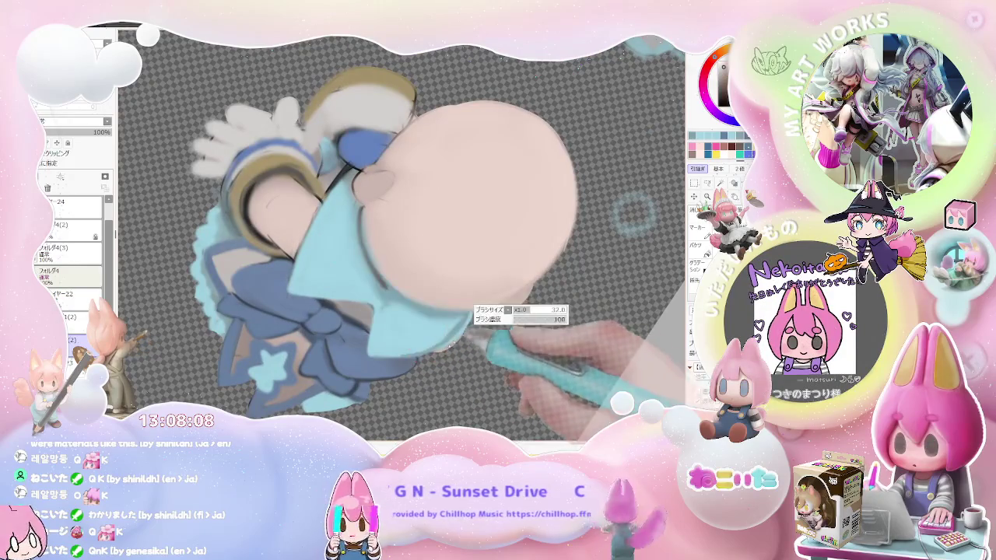
key("ctrl+plus")
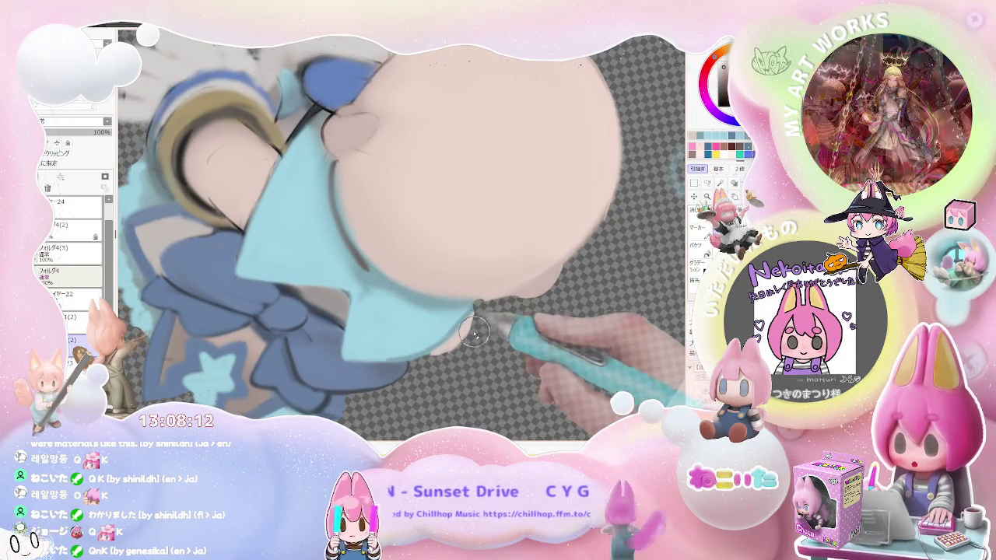
key("ctrl+minus")
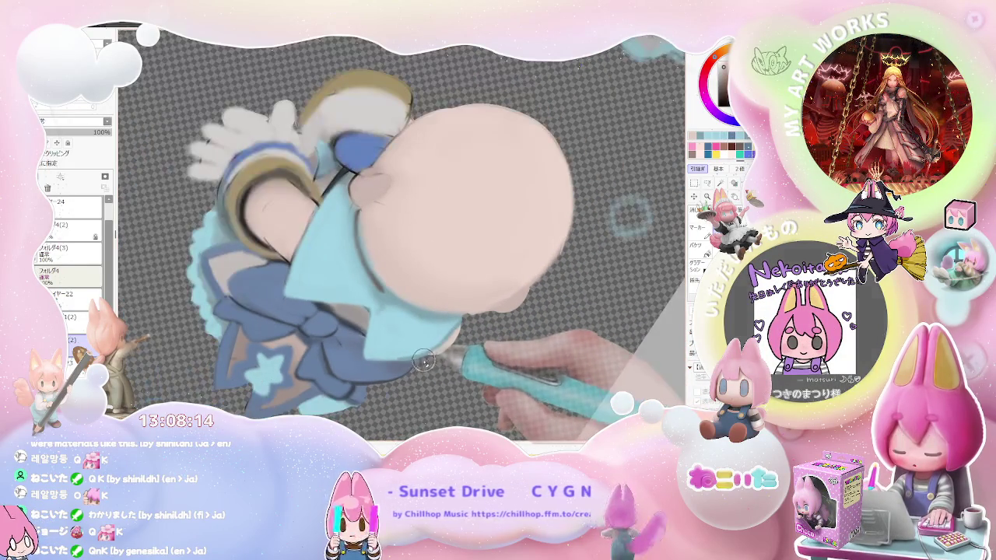
key("ctrl+minus")
key("ctrl+minus")
key("ctrl+minus")
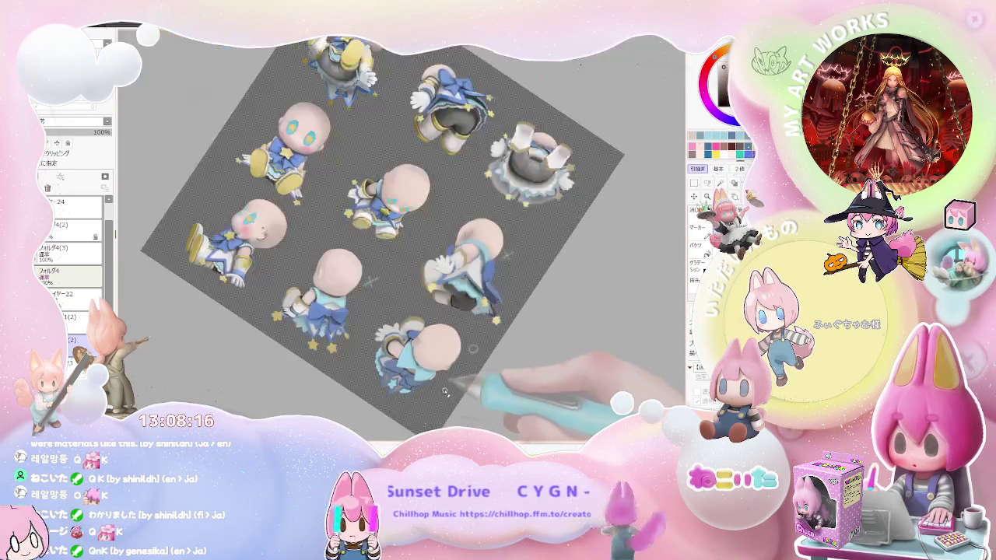
key("ctrl+minus")
key("Delete")
key("Delete")
key("Home")
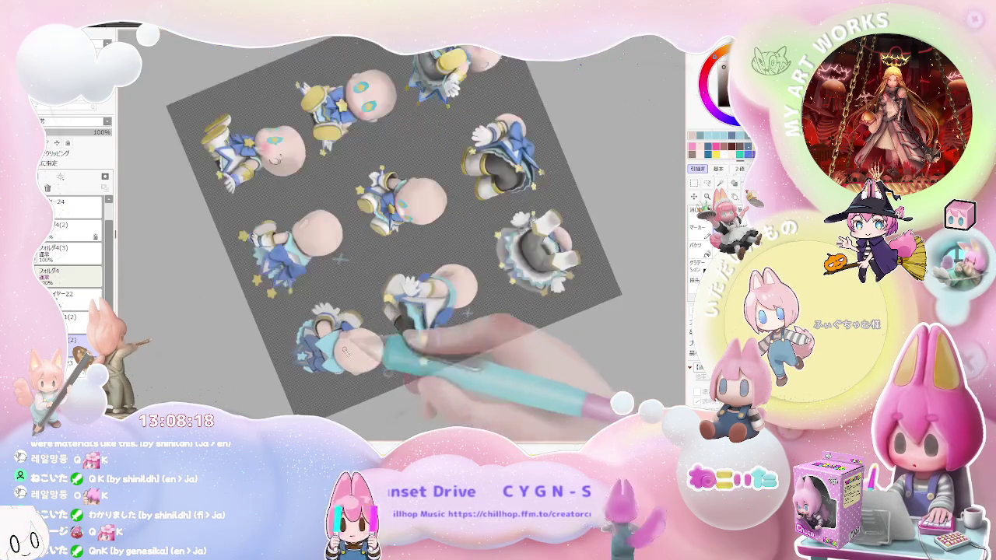
key("ctrl+plus")
key("ctrl+plus")
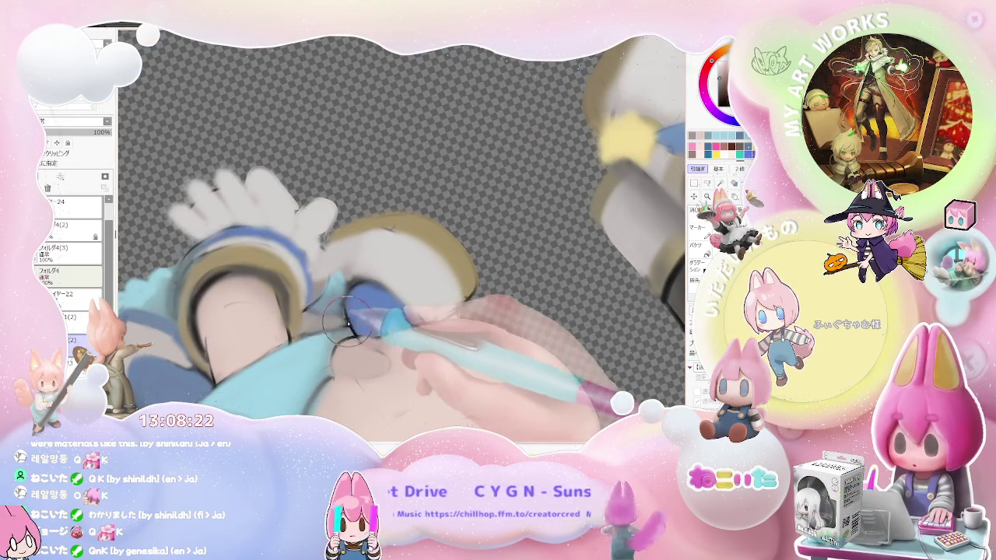
key("ctrl+minus")
key("ctrl+minus")
key("Home")
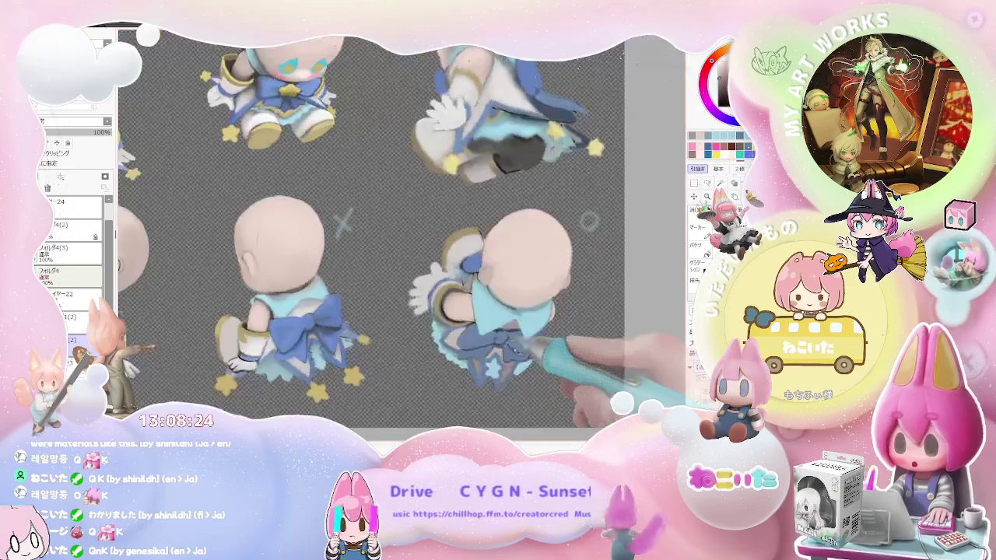
key("ctrl+plus")
key("ctrl+plus")
key("ctrl+plus")
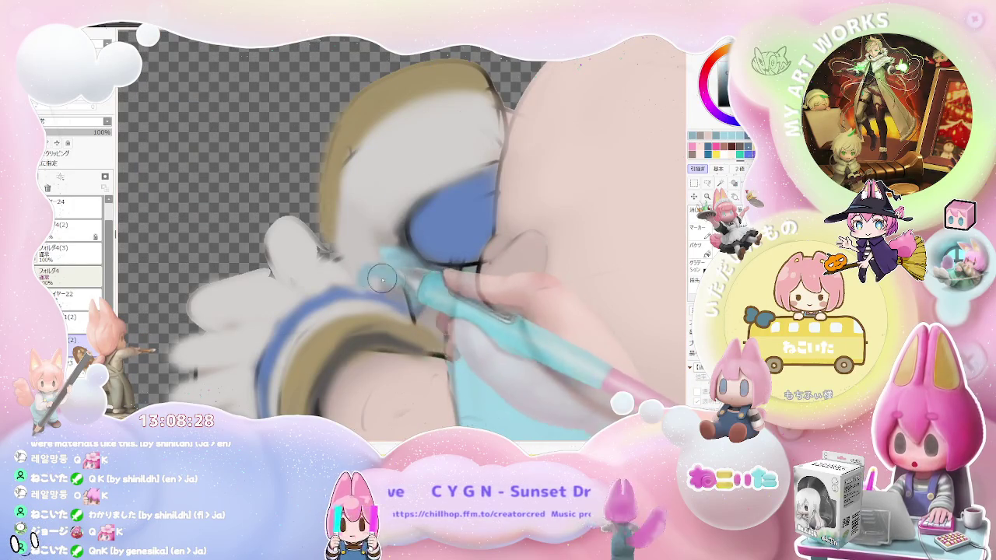
key("ctrl+minus")
key("ctrl+minus")
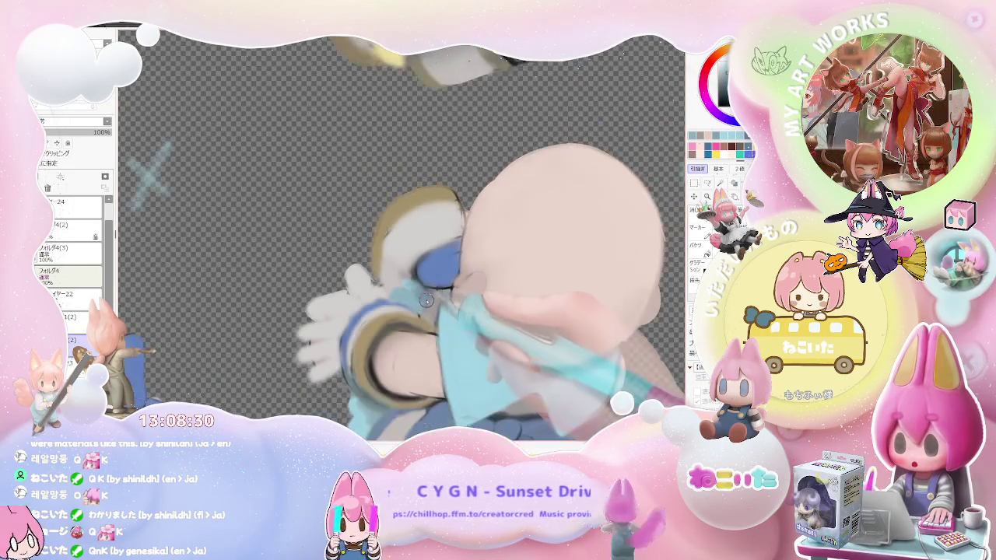
key("ctrl+minus")
key("ctrl+minus")
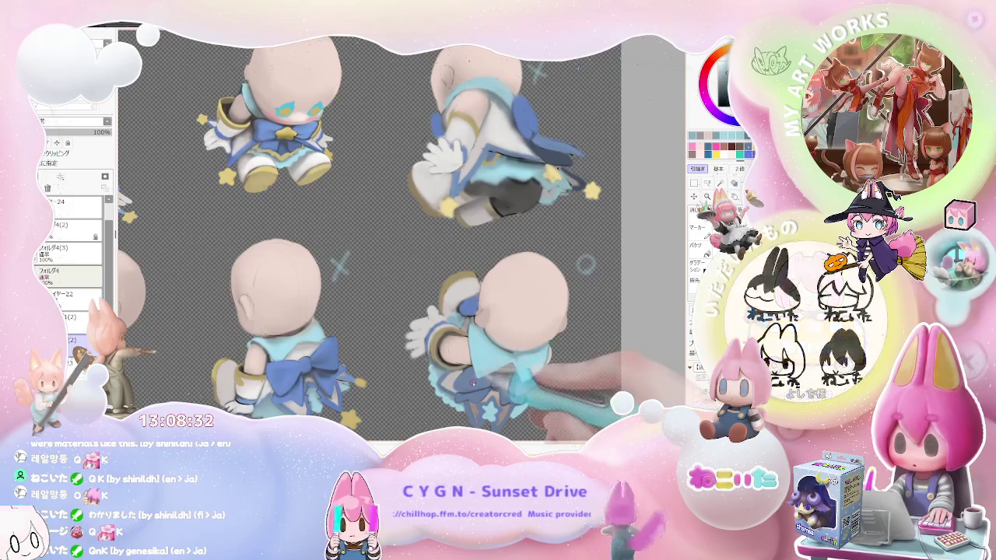
left_click_drag(512, 372, 462, 381)
scroll(416, 332, "up", 3)
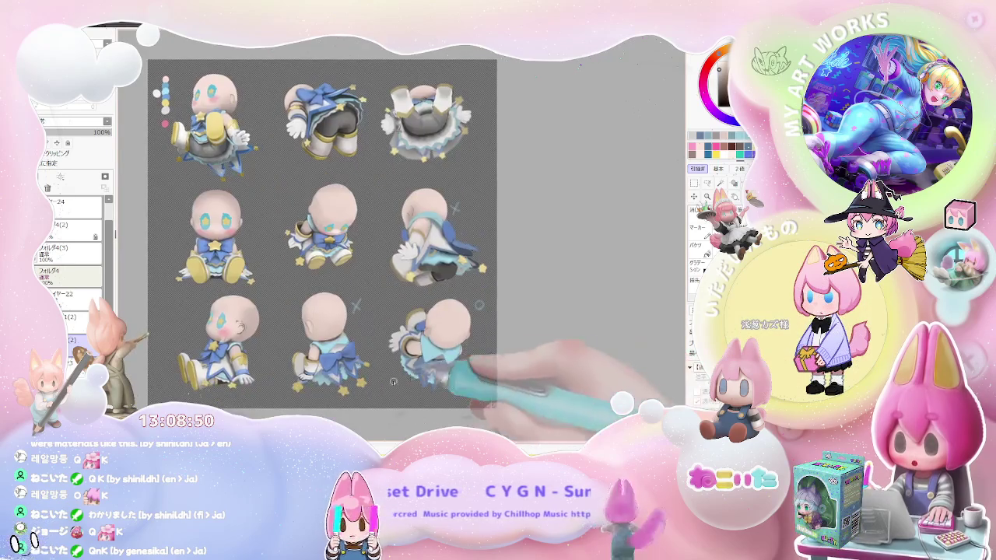
Tilt and zoom onto the lower-right chibi to touch up its skirt and stars.
scroll(535, 387, "up", 3)
left_click_drag(595, 224, 457, 310)
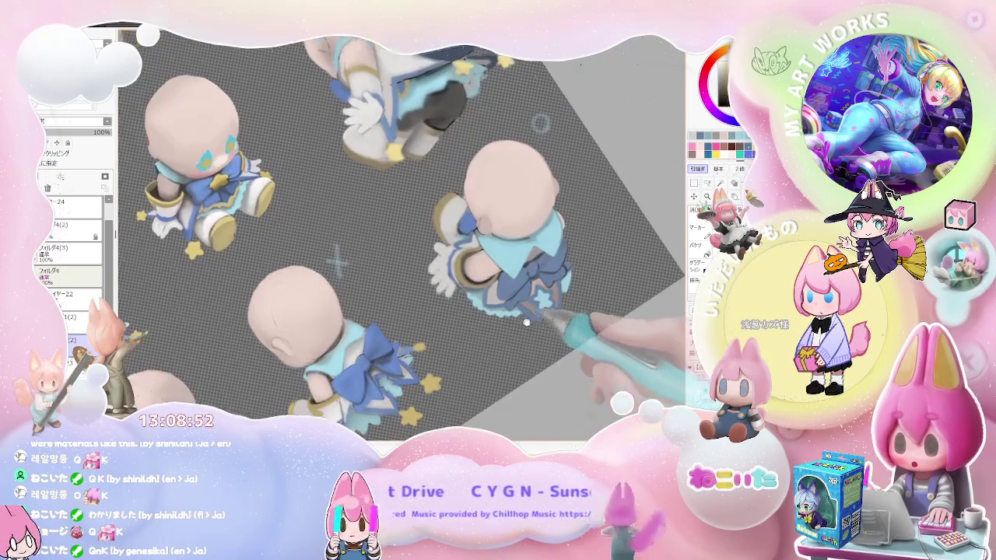
scroll(458, 310, "up", 2)
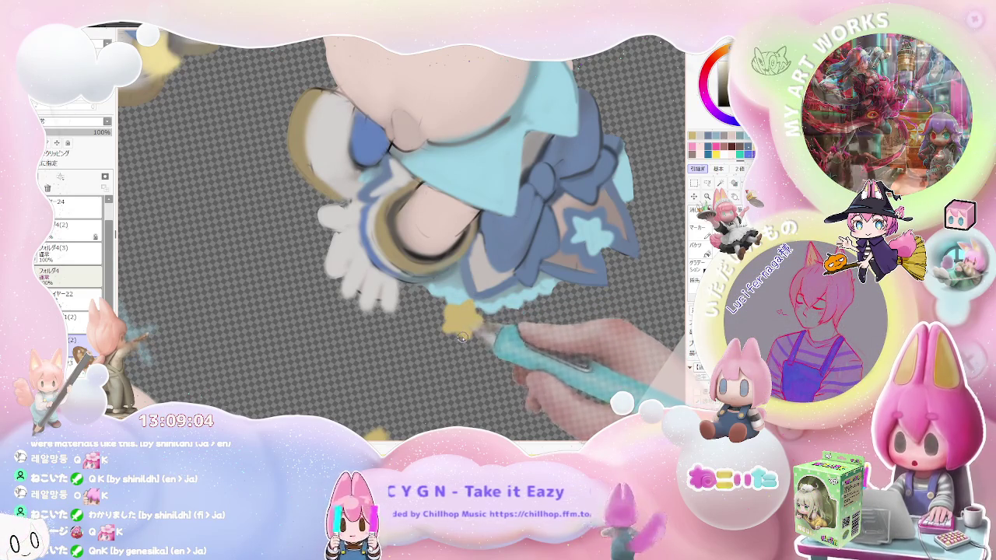
scroll(468, 324, "down", 2)
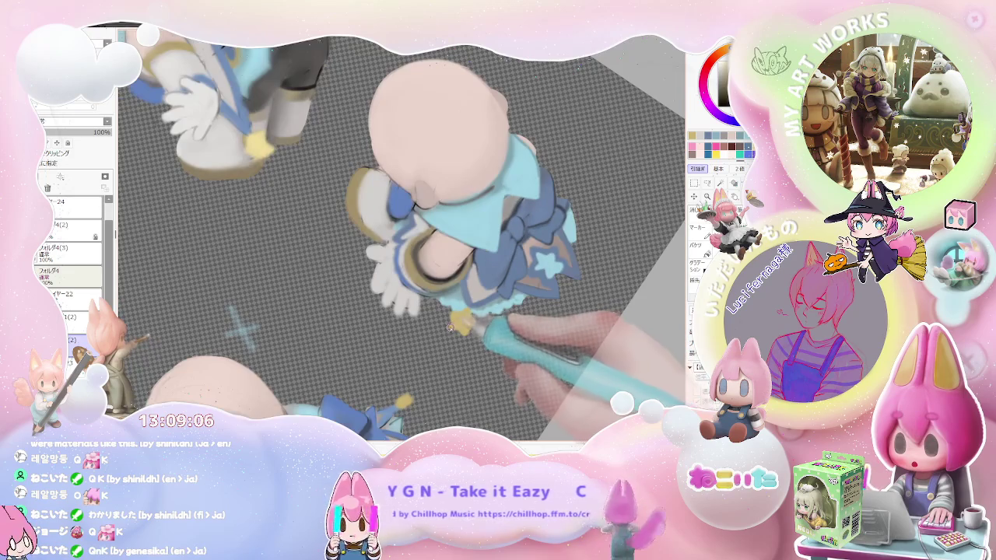
scroll(467, 320, "down", 2)
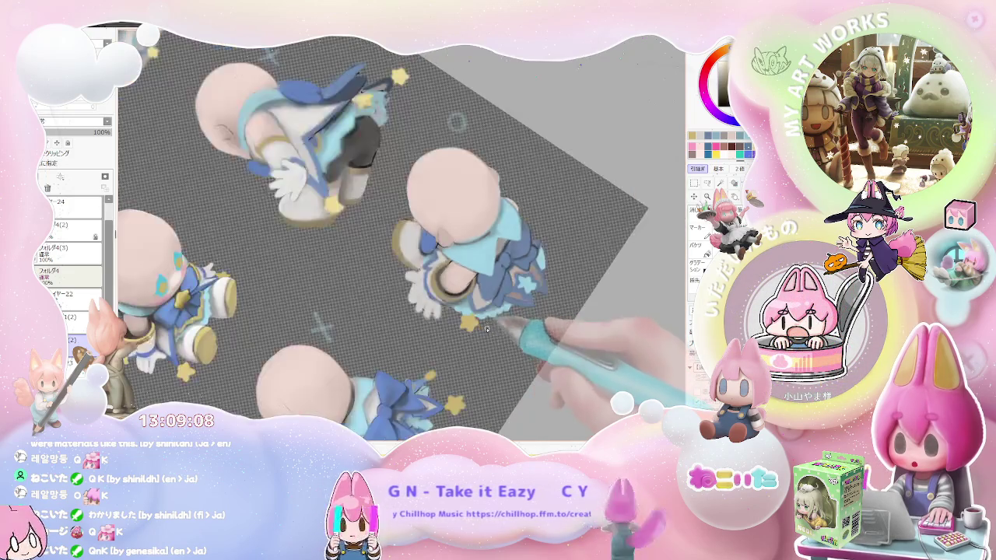
scroll(511, 346, "up", 1)
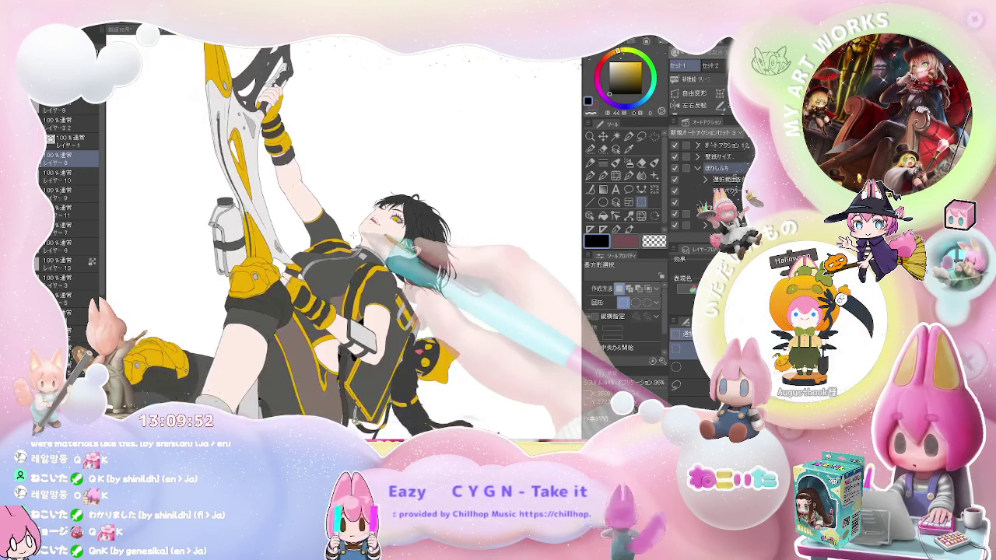
Toggle a layer off and back on to check the lower body, then pick the Object tool.
left_click(68, 138)
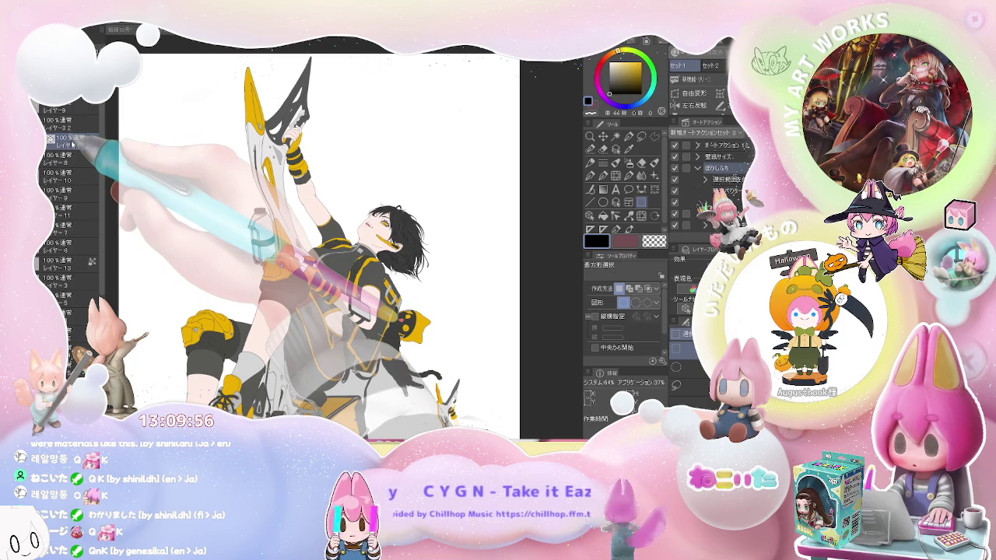
left_click(66, 160)
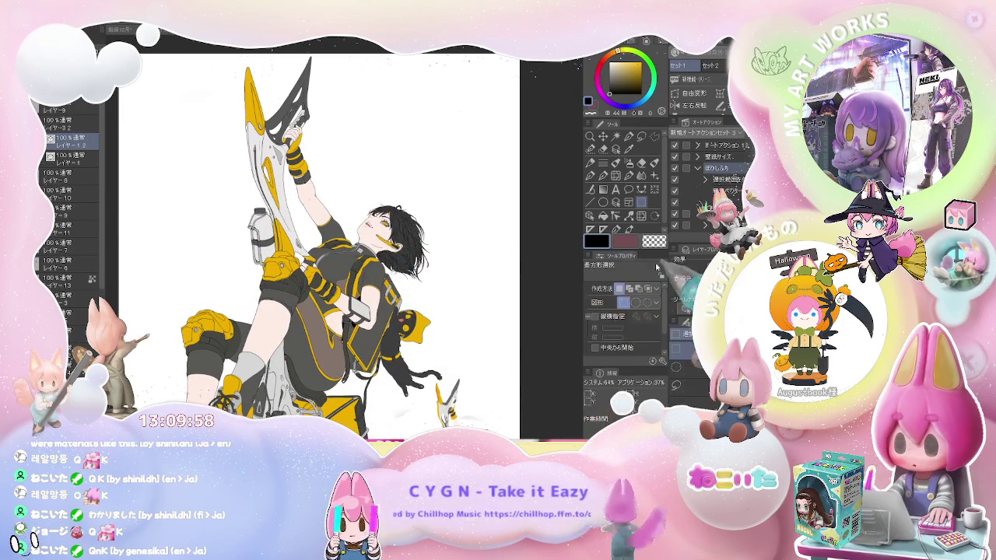
left_click(596, 217)
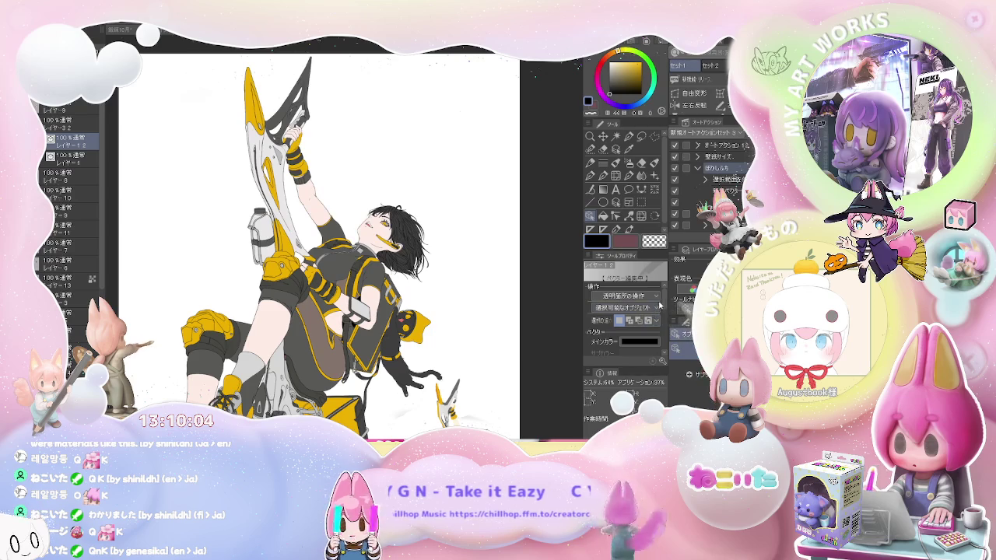
Set the brush size to 19, then fit the character in view and rotate it horizontally.
left_click_drag(663, 302, 664, 320)
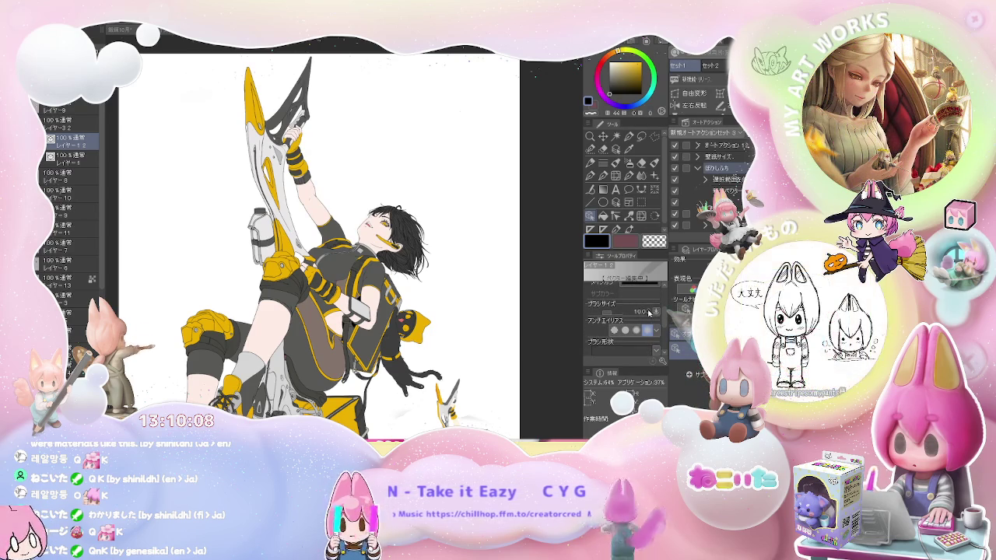
left_click(649, 313)
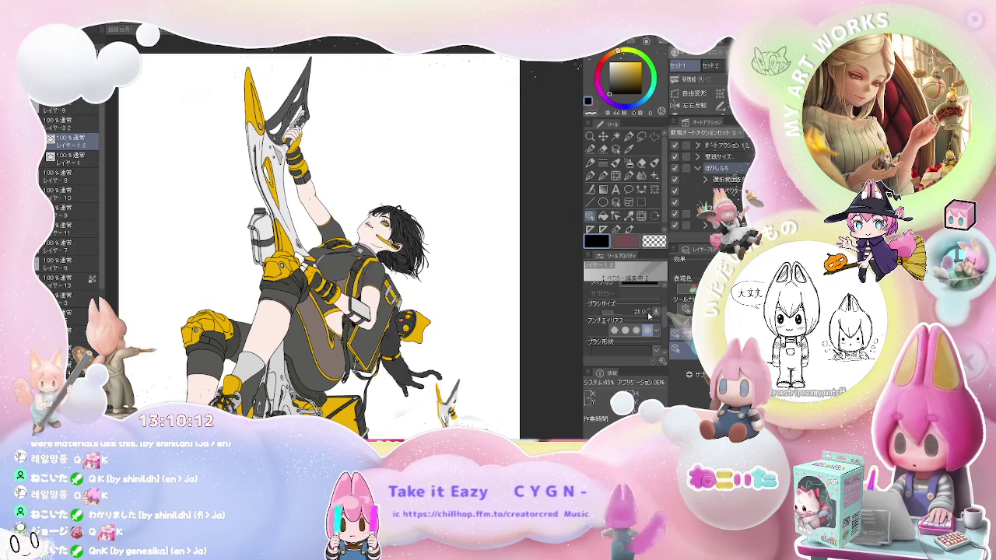
left_click(648, 312)
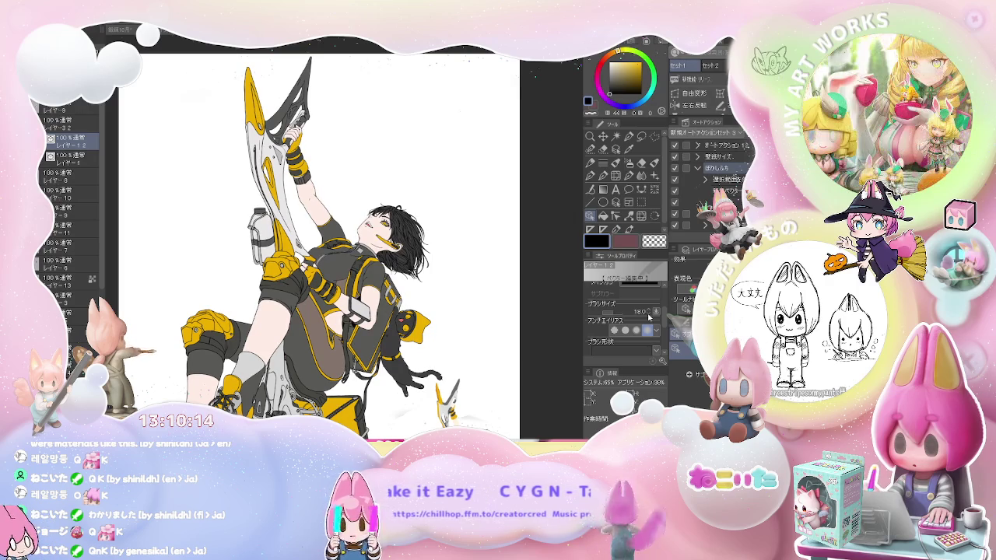
scroll(327, 203, "up", 5)
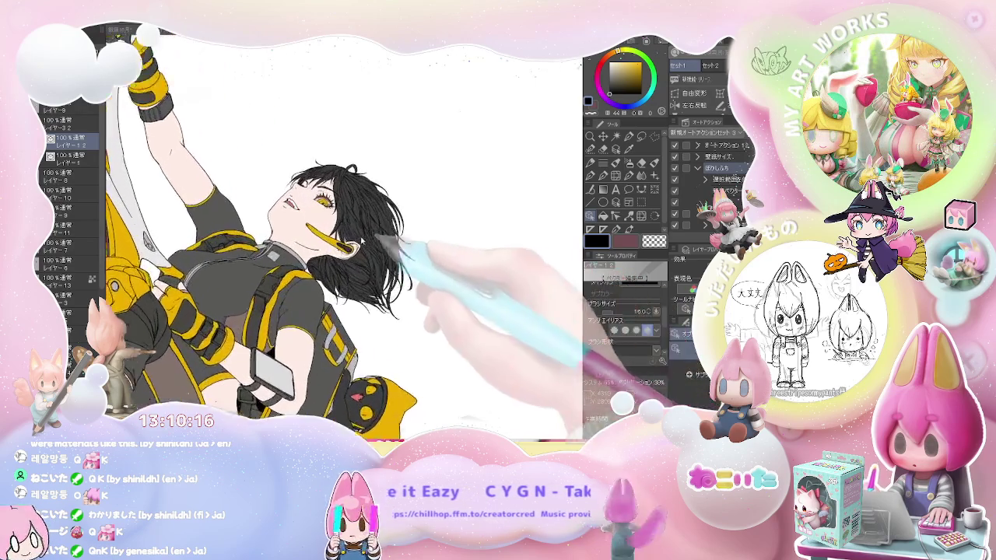
scroll(270, 217, "up", 2)
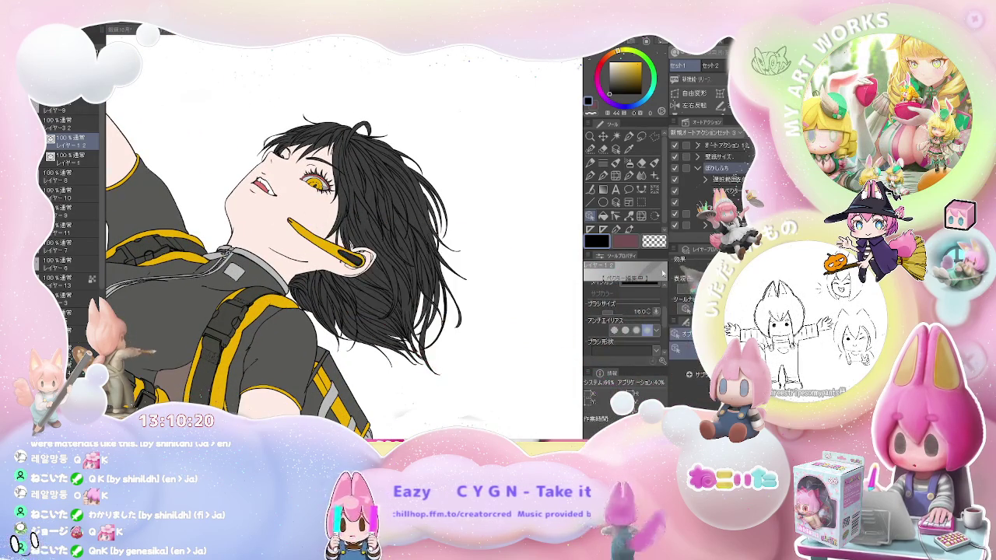
left_click(649, 311)
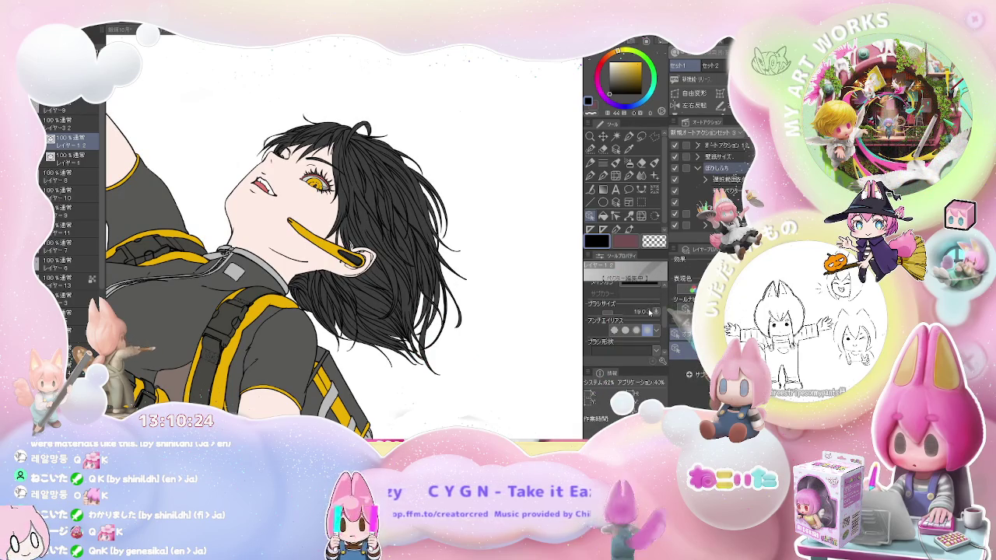
key("ctrl+0")
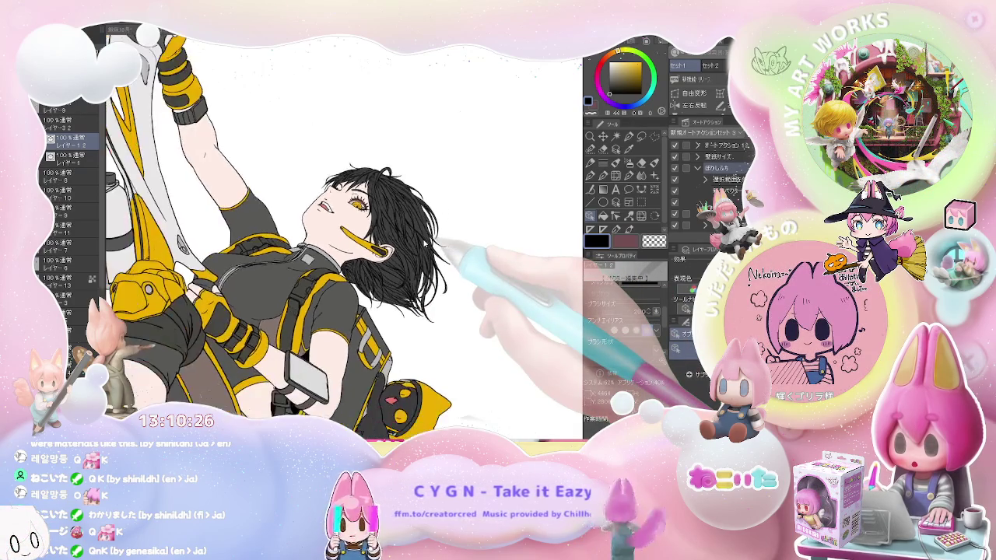
left_click_drag(430, 241, 386, 243)
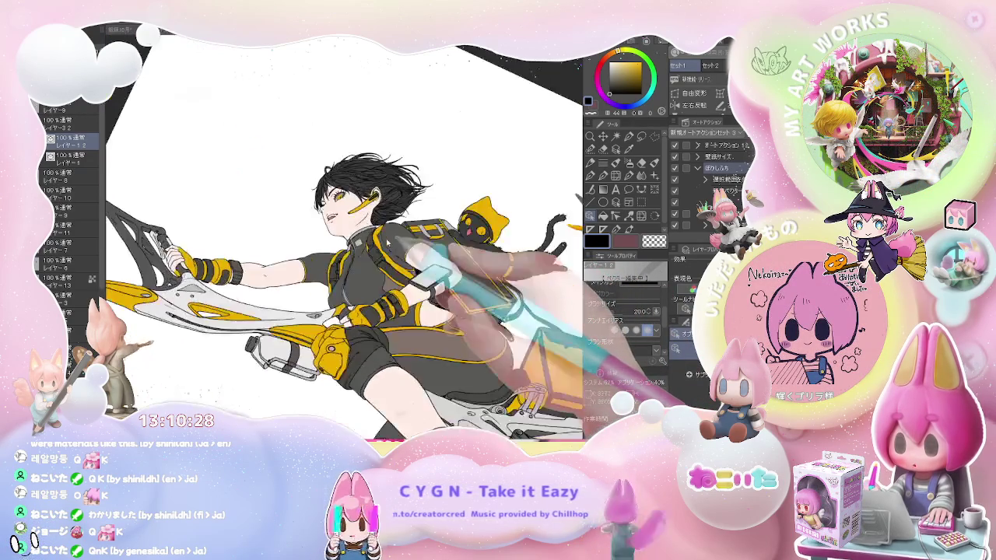
key("h")
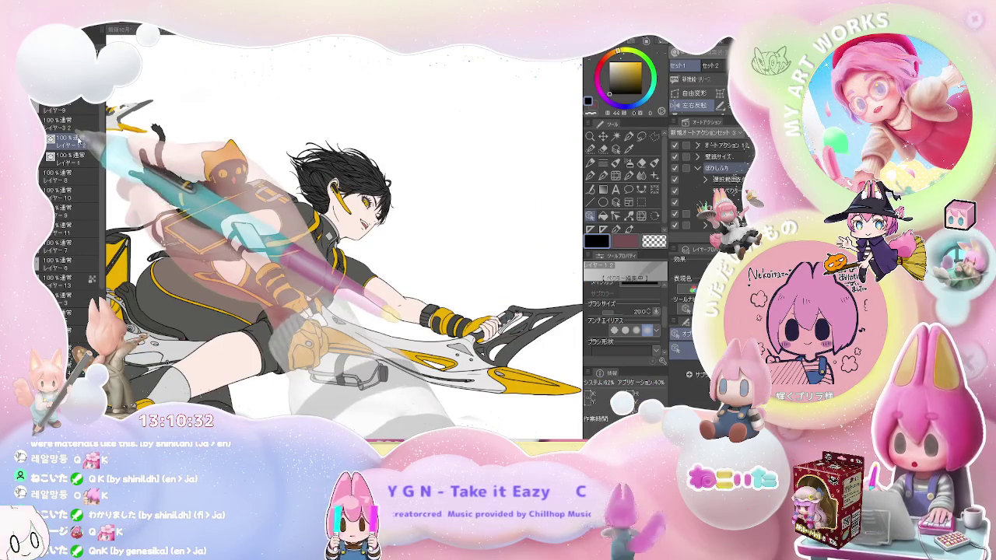
scroll(358, 199, "up", 5)
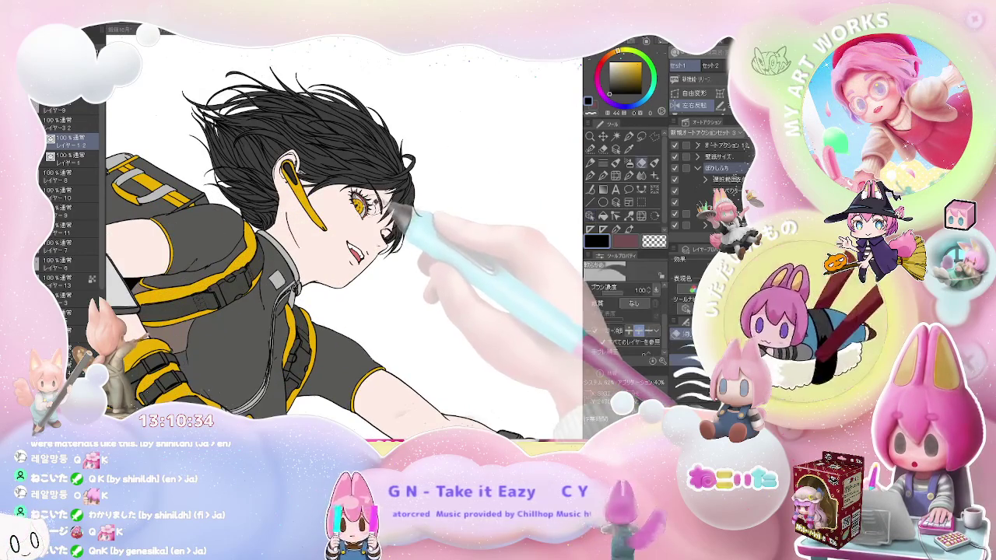
scroll(359, 203, "up", 2)
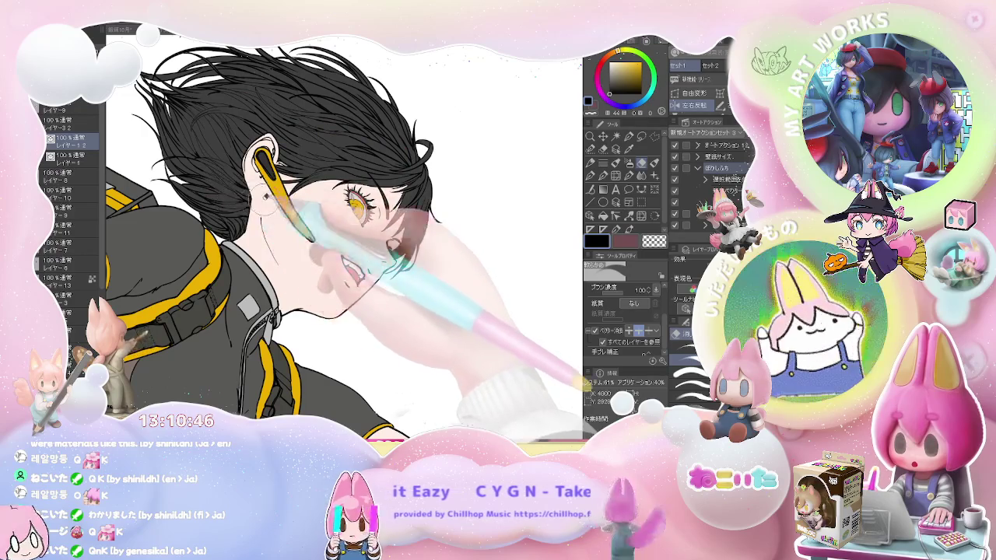
key("ctrl+@")
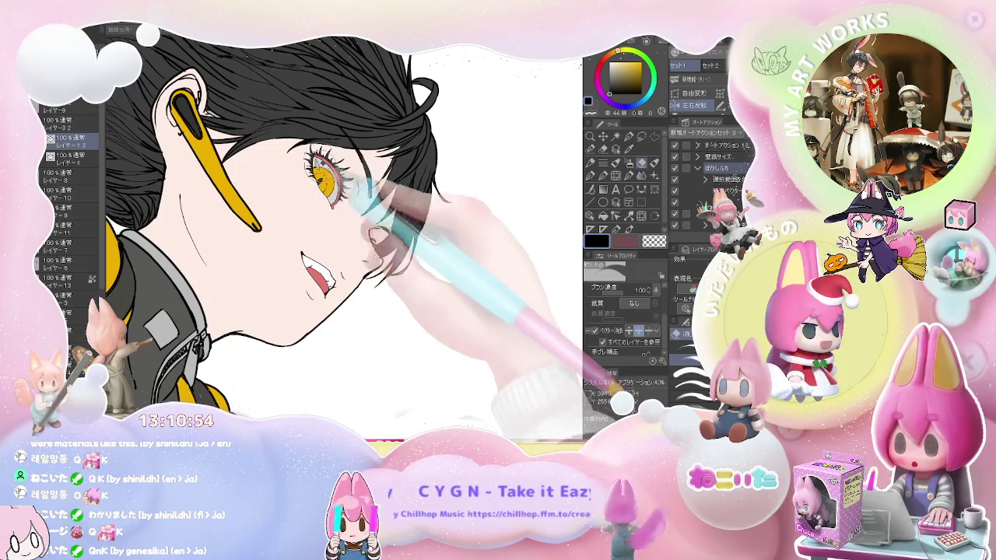
scroll(381, 226, "down", 2)
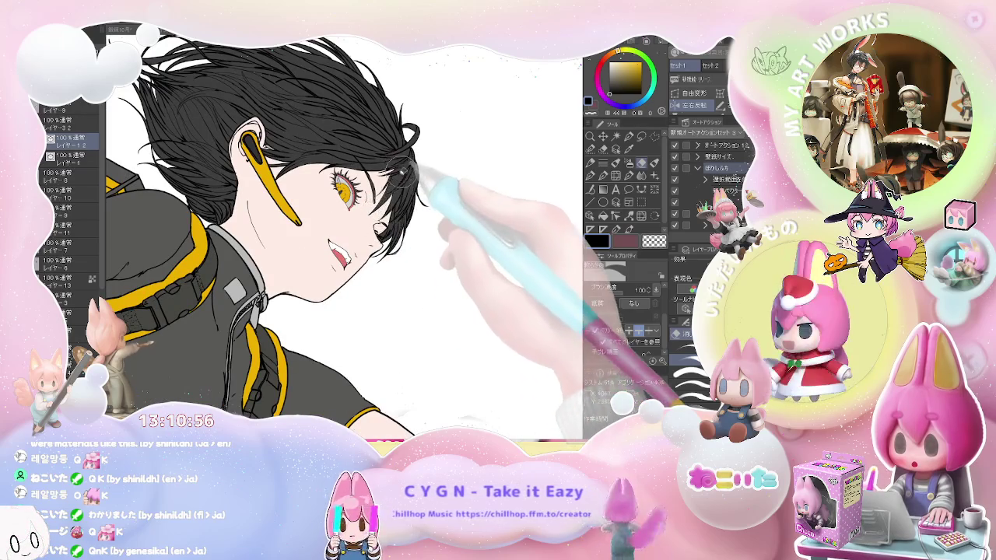
scroll(393, 210, "down", 2)
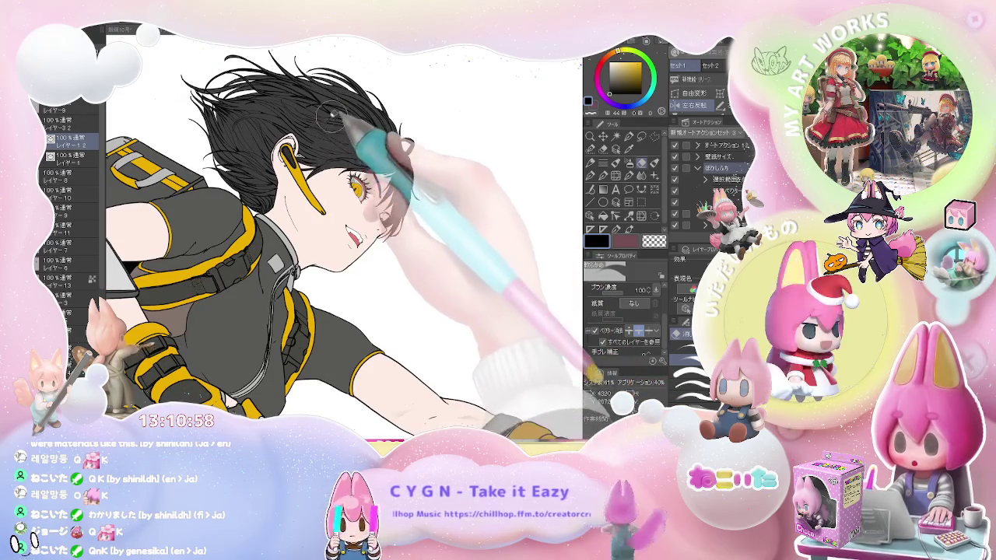
scroll(326, 132, "down", 2)
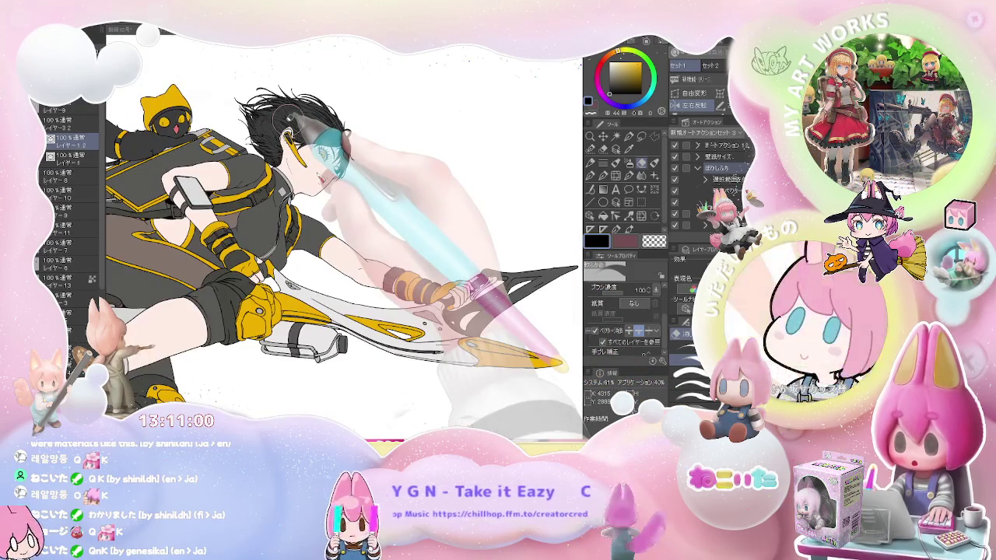
scroll(290, 118, "down", 2)
key("^")
key("^")
key("^")
key("minus")
key("minus")
key("minus")
scroll(289, 117, "up", 2)
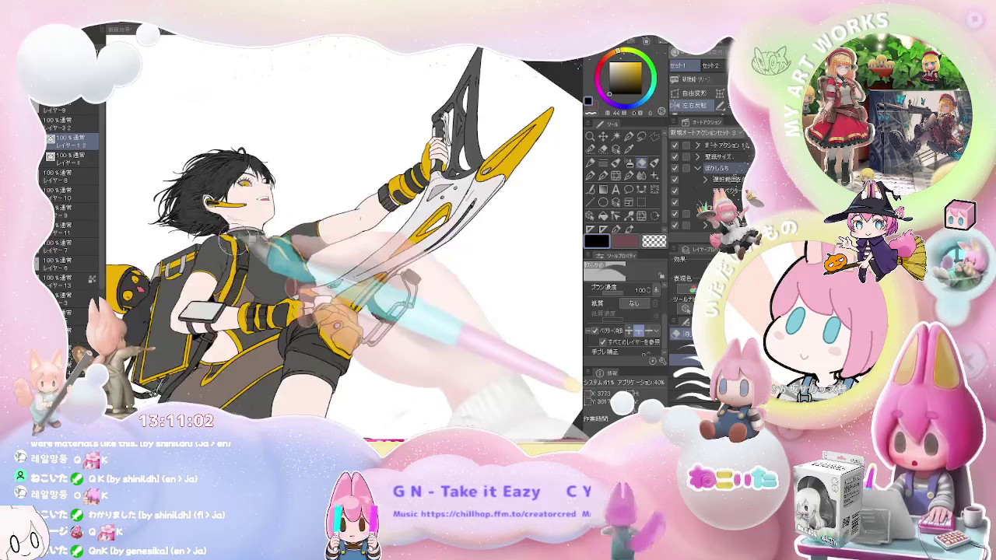
scroll(257, 179, "up", 2)
scroll(226, 233, "up", 1)
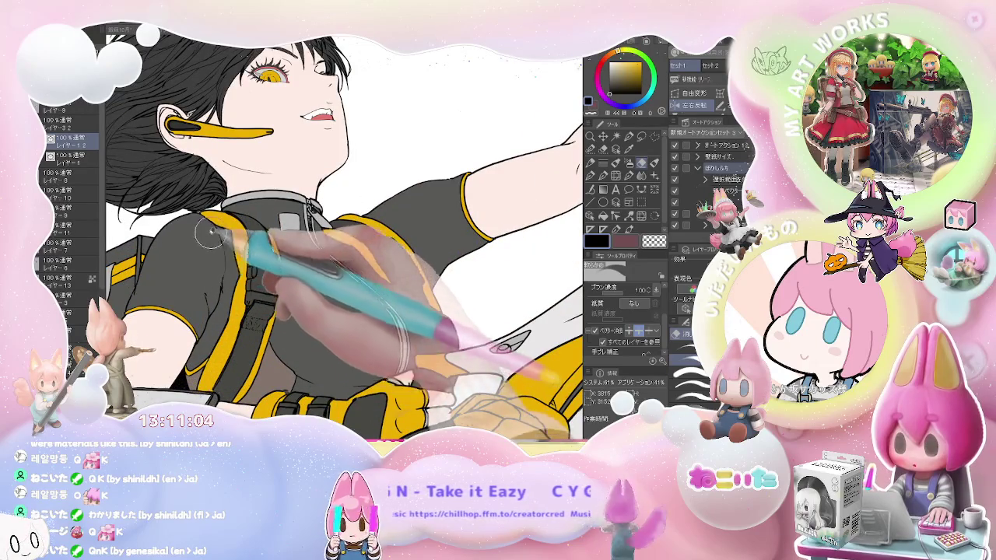
scroll(327, 280, "down", 1)
scroll(318, 280, "down", 1)
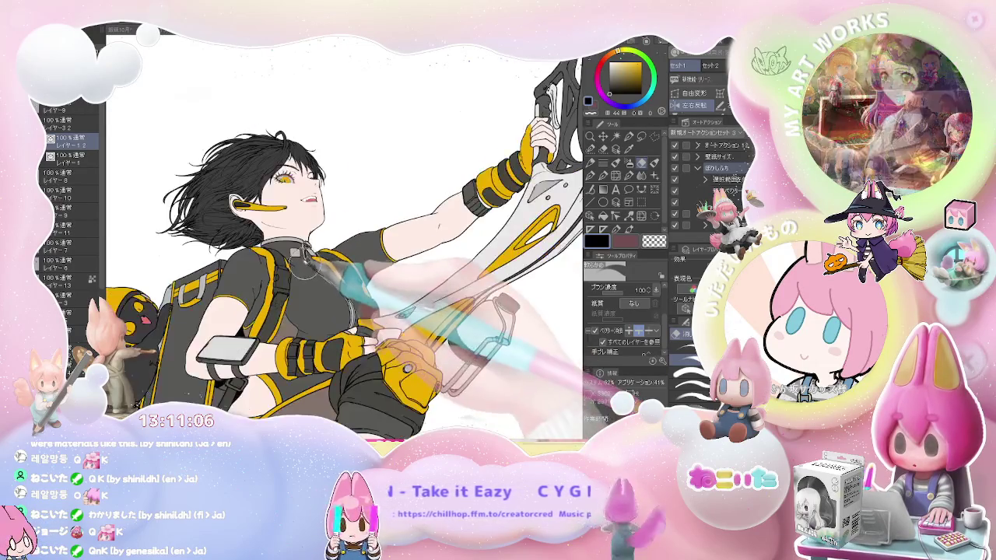
key("^")
scroll(350, 295, "down", 1)
scroll(389, 303, "down", 2)
scroll(441, 318, "down", 1)
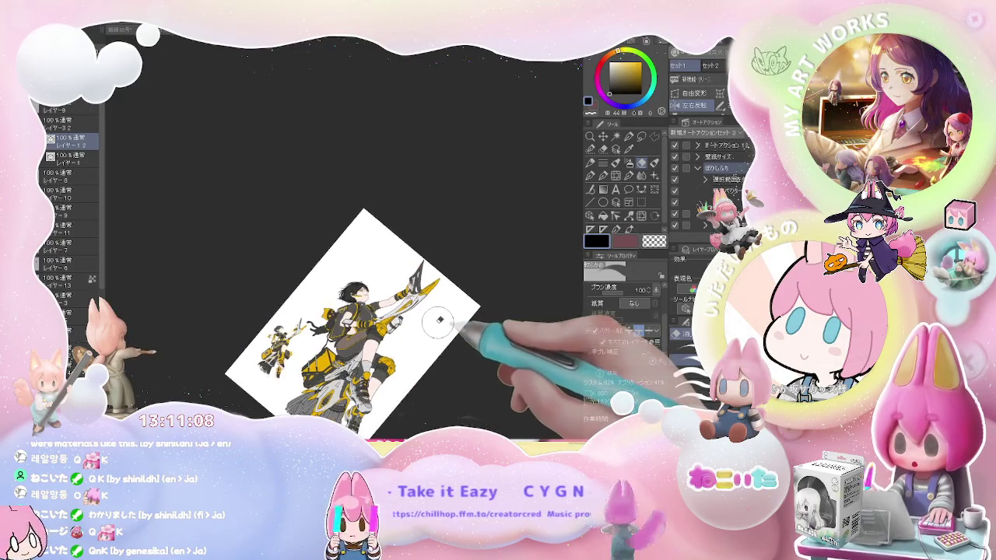
Straighten the view, then zoom and pan around the sword girl's face and arm with a slight tilt.
key("minus")
key("minus")
scroll(411, 333, "up", 3)
scroll(327, 258, "up", 1)
scroll(267, 239, "up", 1)
left_click_drag(267, 239, 368, 312)
scroll(378, 313, "down", 1)
scroll(385, 315, "down", 2)
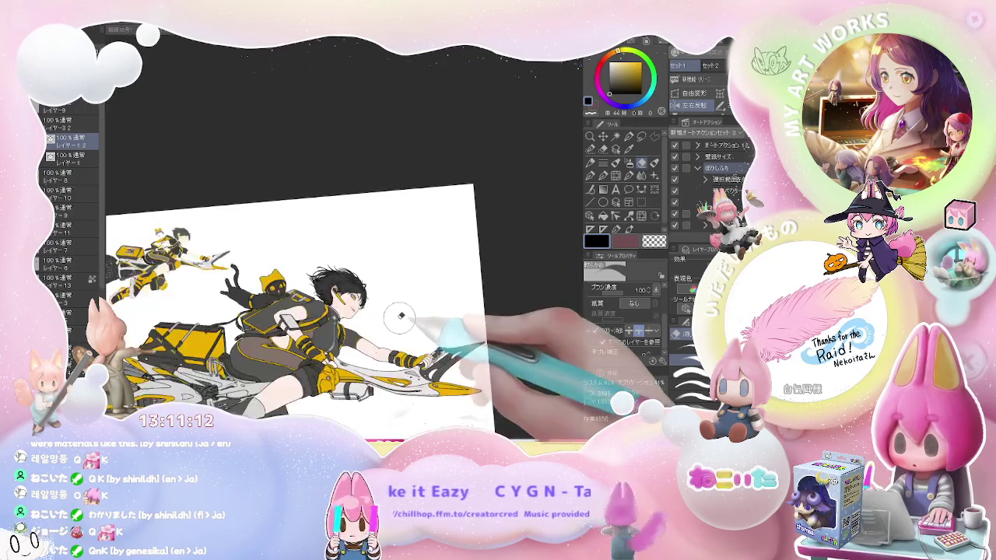
scroll(392, 319, "up", 3)
scroll(425, 313, "down", 1)
scroll(413, 313, "down", 1)
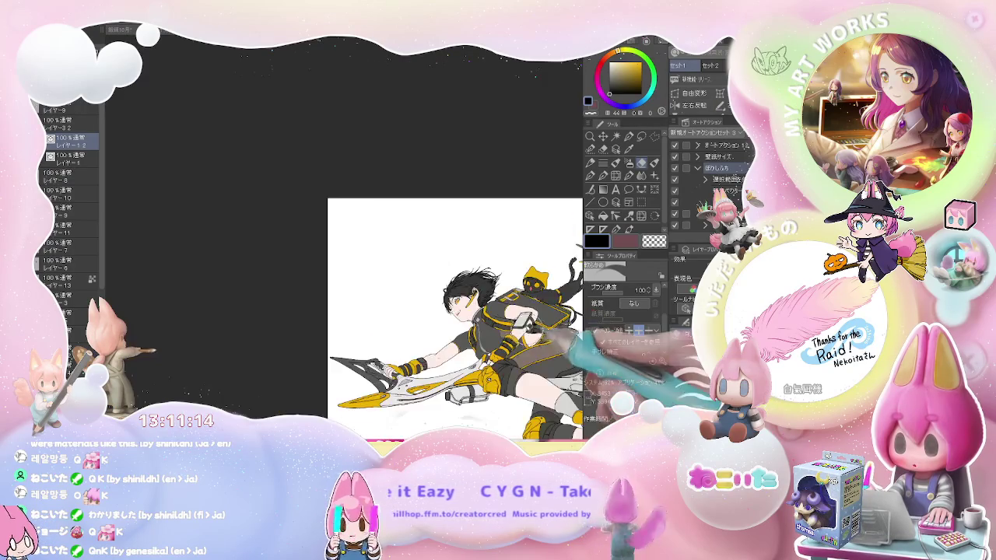
scroll(401, 311, "up", 1)
scroll(389, 311, "up", 1)
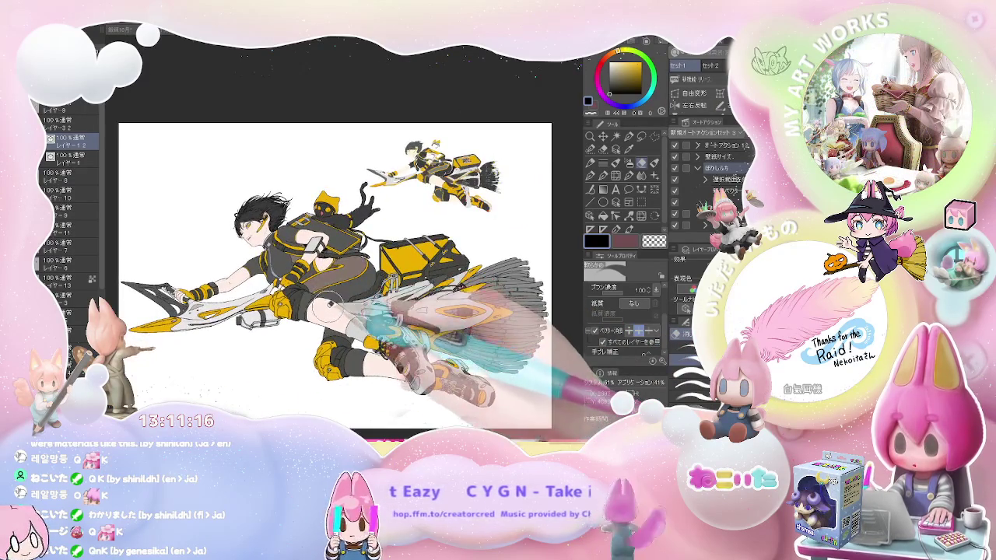
scroll(330, 304, "up", 2)
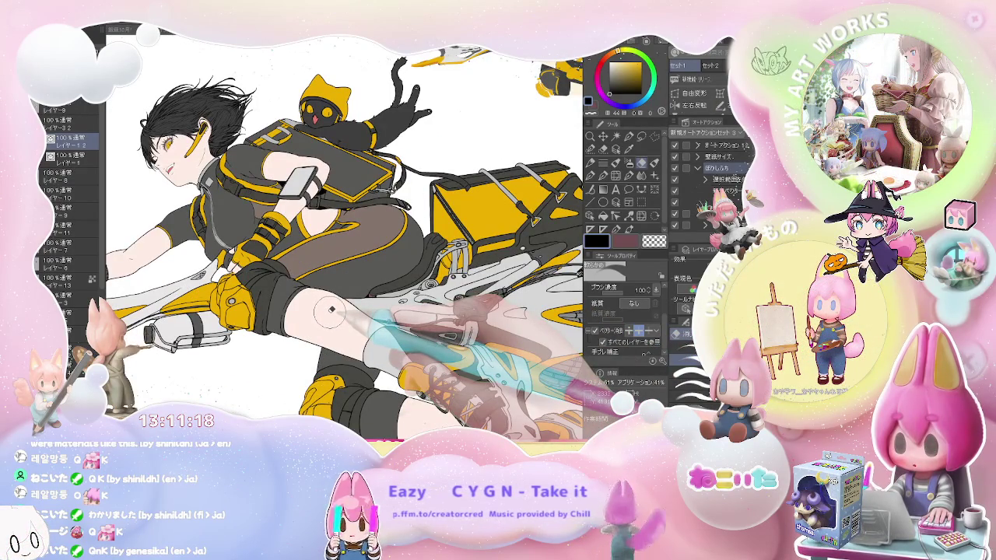
scroll(331, 310, "down", 2)
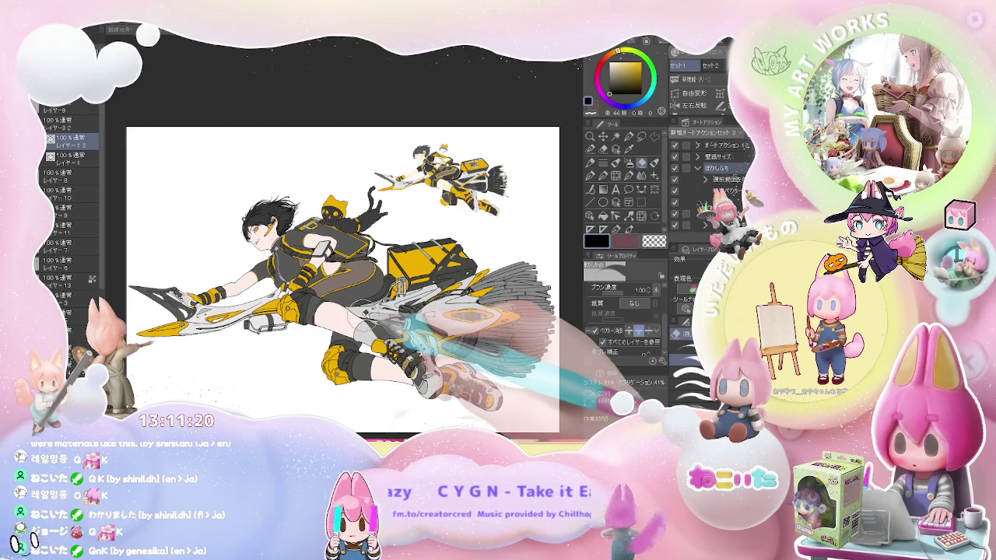
key("asciicircum")
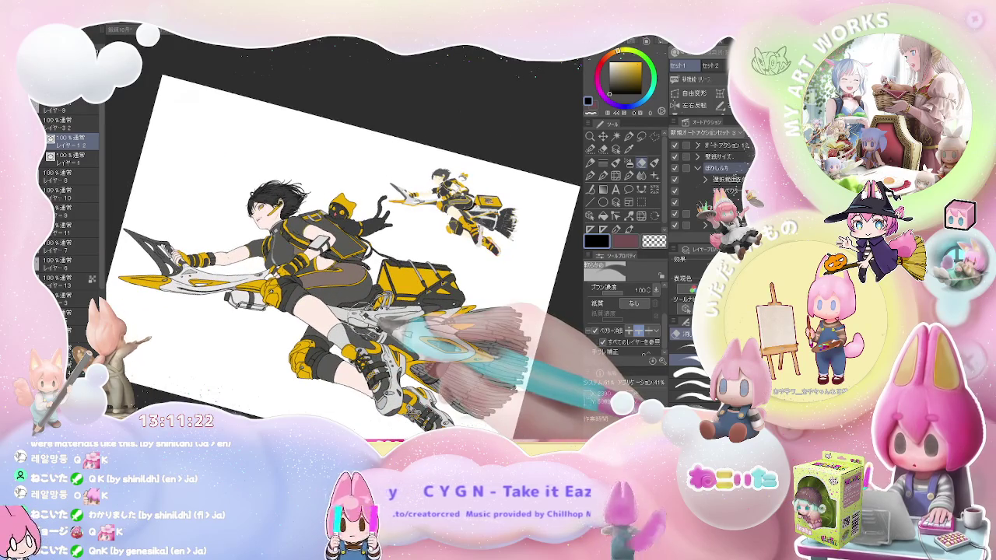
scroll(213, 267, "up", 3)
scroll(213, 267, "up", 2)
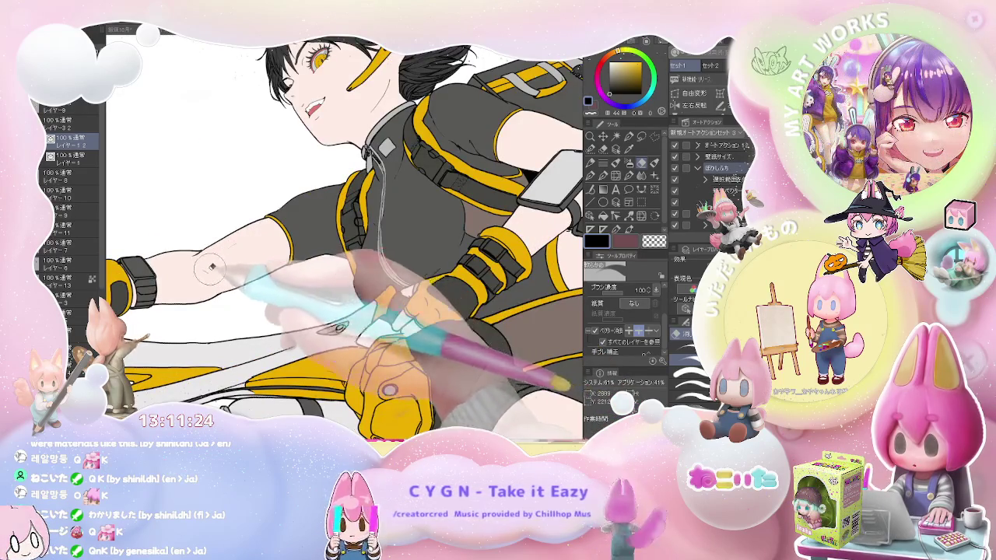
scroll(213, 267, "down", 2)
Rotate and zoom across the full body, legs and broom, ending close on the face.
left_click_drag(294, 240, 315, 263)
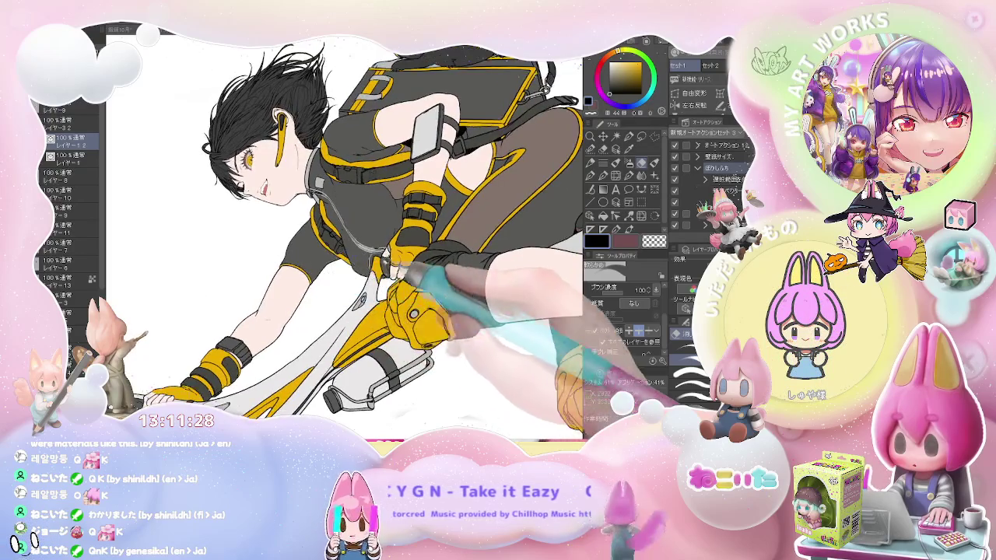
left_click_drag(321, 259, 336, 166)
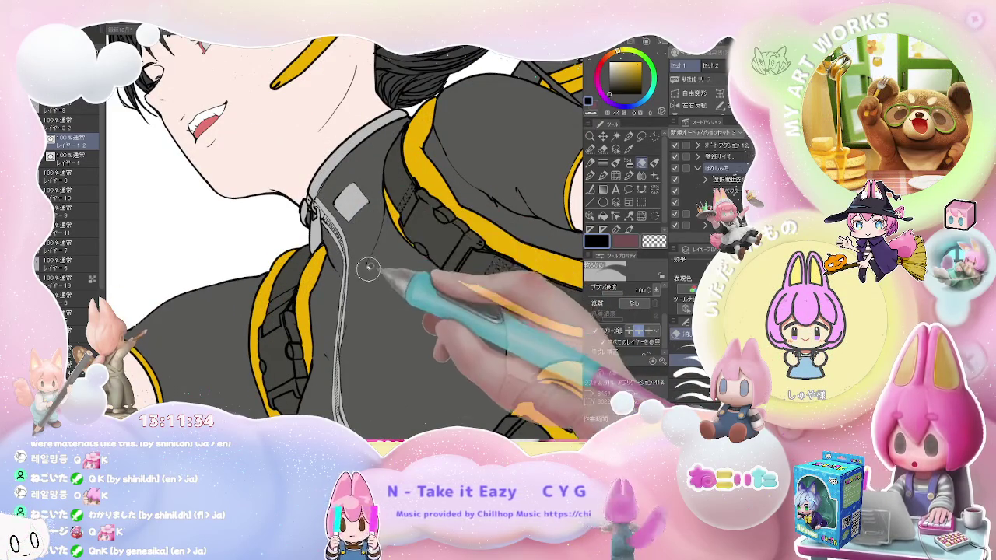
left_click_drag(369, 269, 339, 204)
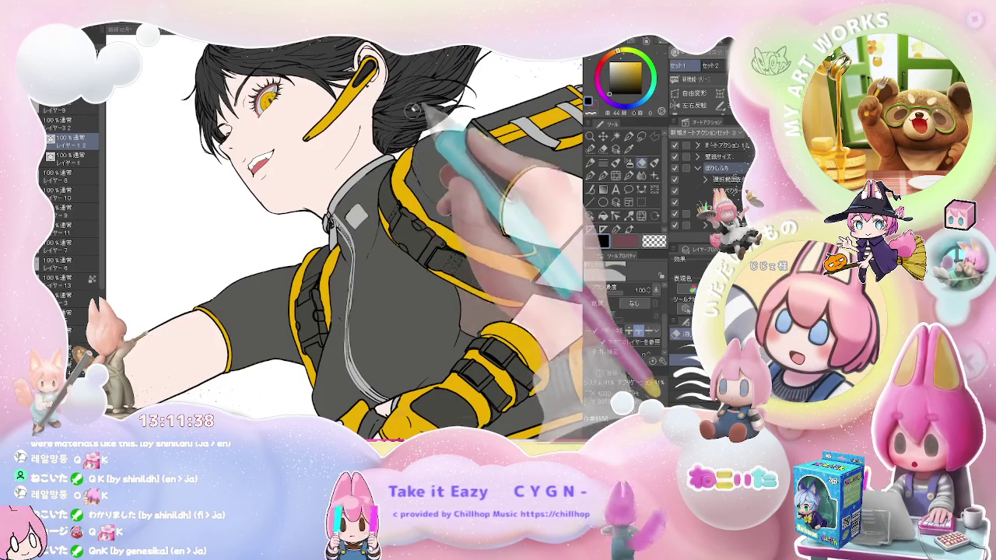
left_click_drag(544, 202, 517, 167)
left_click_drag(537, 226, 498, 327)
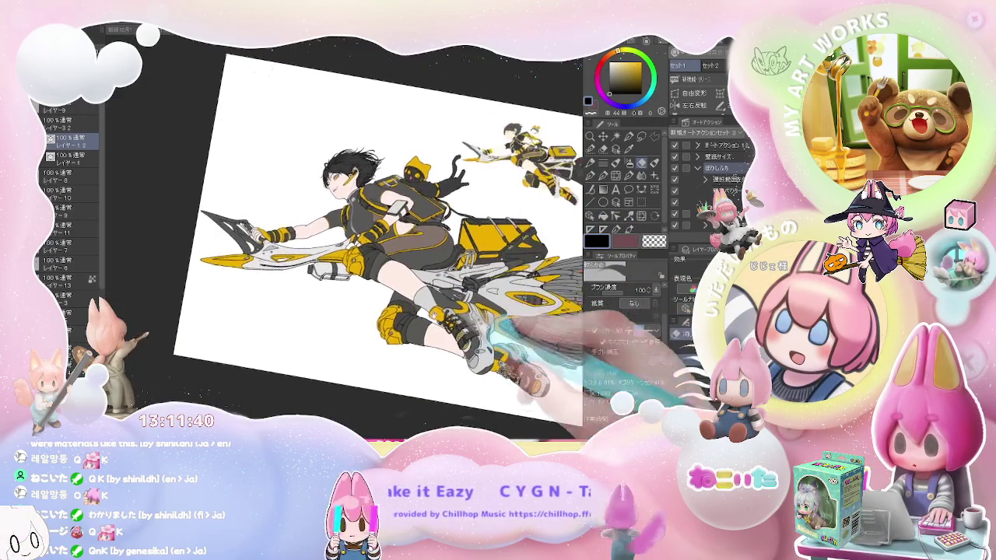
left_click_drag(405, 405, 354, 348)
scroll(354, 347, "down", 2)
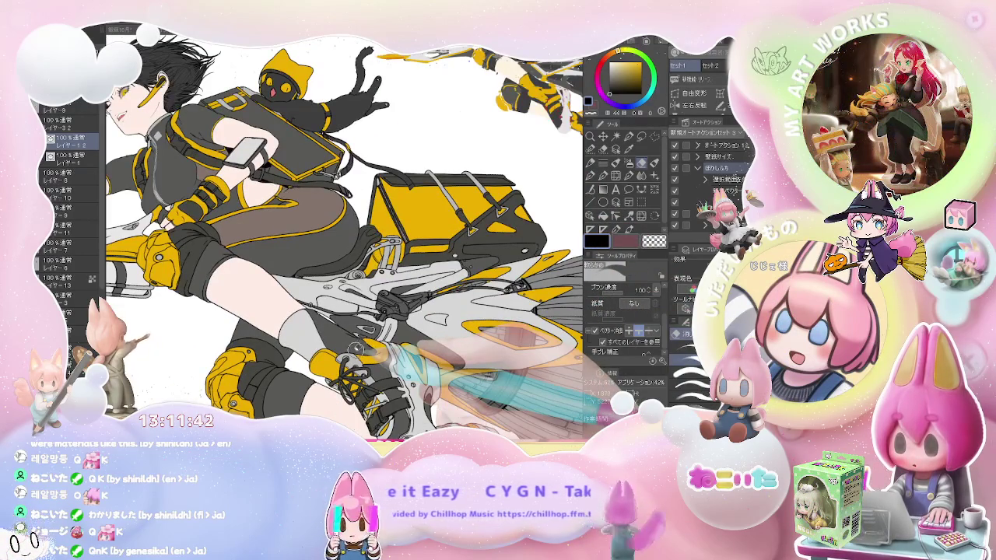
left_click_drag(358, 342, 268, 256)
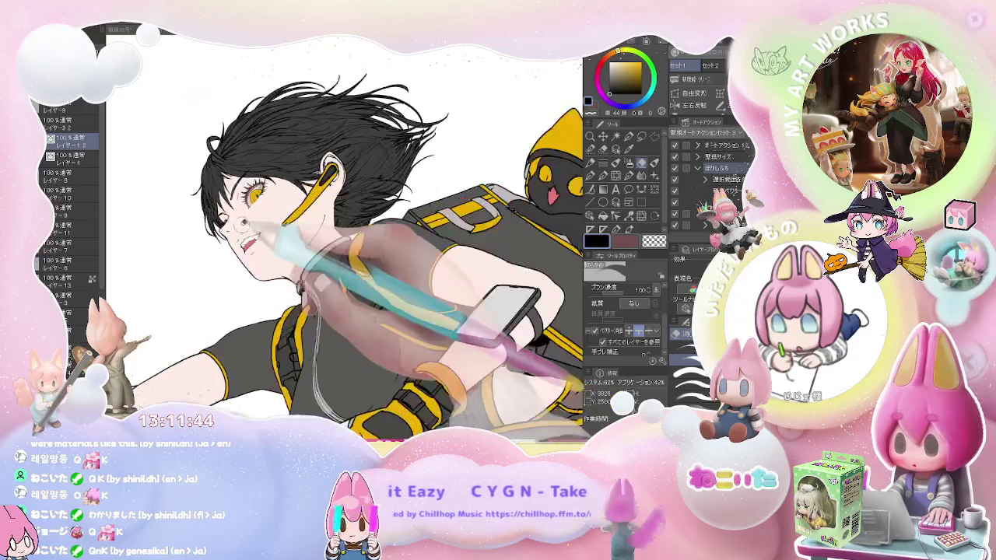
scroll(241, 249, "up", 5)
Thicken the sword girl's upper lip outline with the G-pen.
key("p")
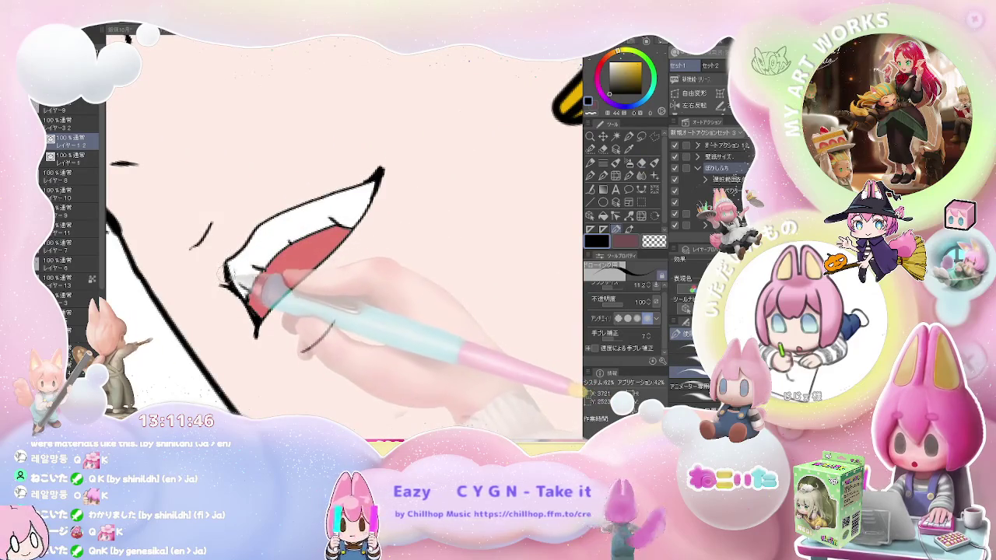
left_click_drag(226, 265, 348, 195)
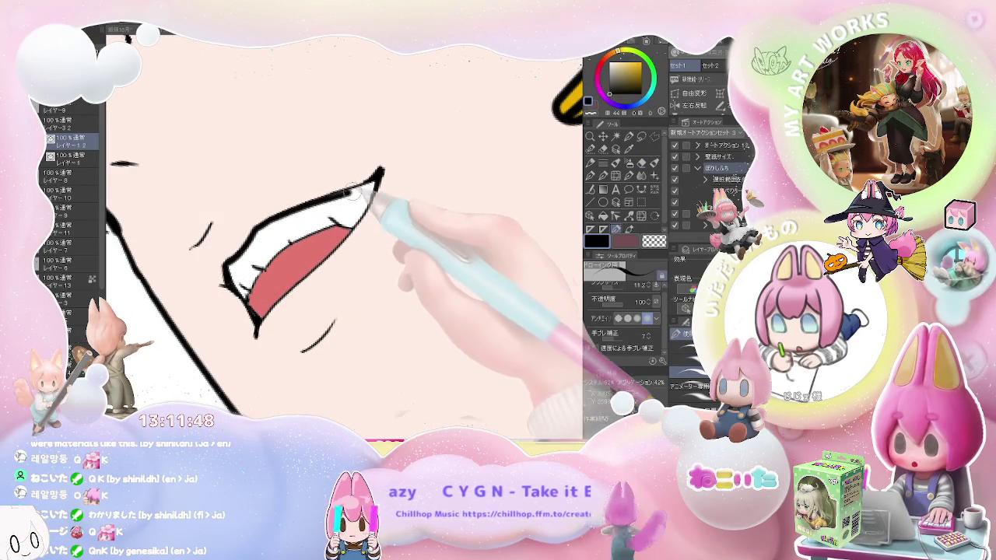
scroll(381, 173, "down", 3)
scroll(411, 199, "down", 3)
scroll(422, 245, "down", 2)
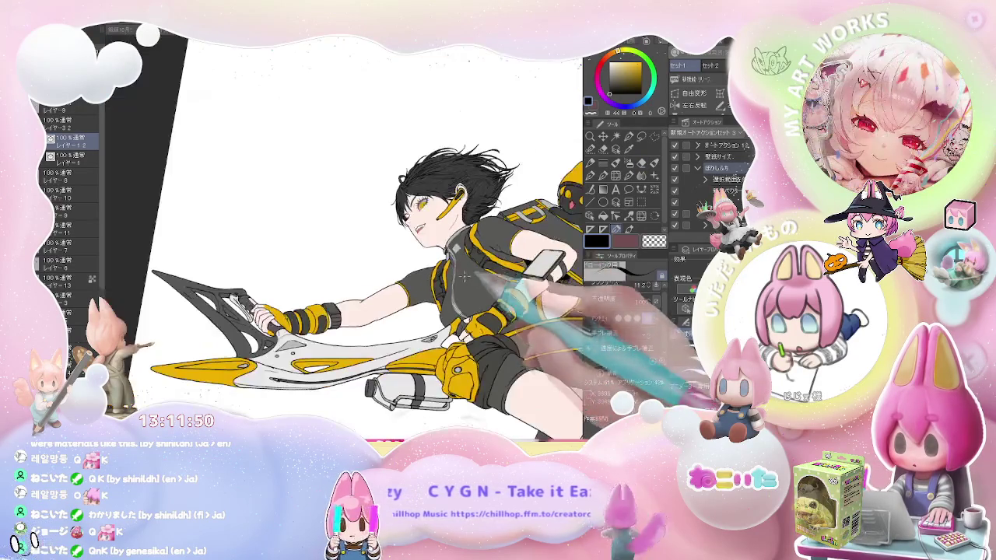
scroll(350, 233, "down", 1)
Review the whole illustration, including the head and cat, then switch to the chibi-cluster canvas.
key("minus")
key("minus")
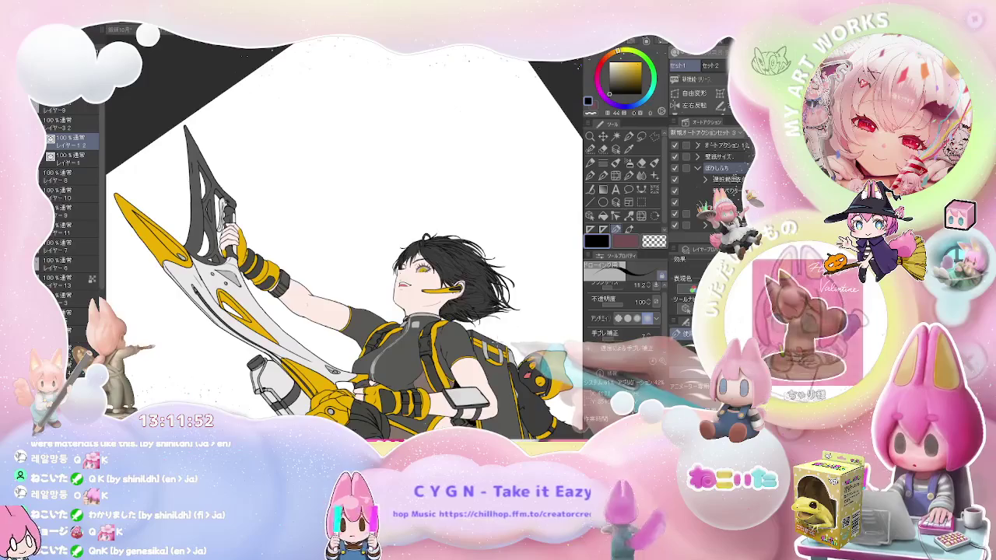
scroll(350, 233, "down", 2)
key("asciicircum")
key("asciicircum")
key("asciicircum")
key("asciicircum")
key("asciicircum")
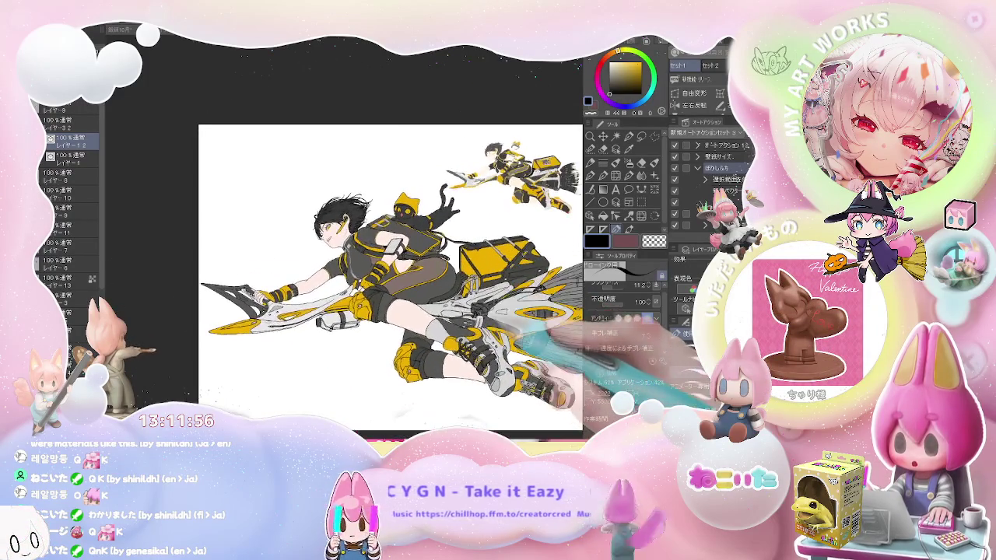
scroll(467, 311, "up", 1)
scroll(467, 311, "up", 1)
scroll(467, 312, "up", 3)
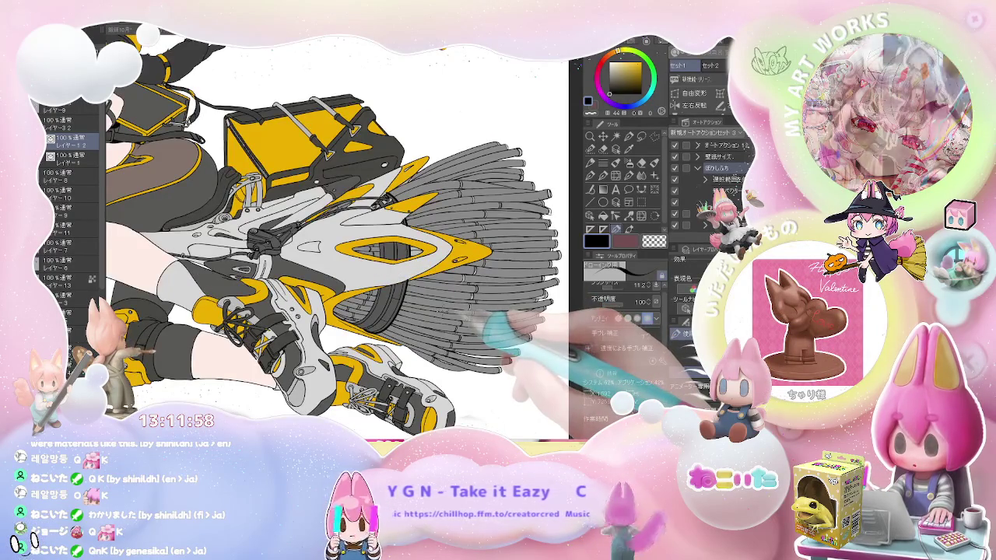
key("ctrl+0")
scroll(305, 244, "up", 1)
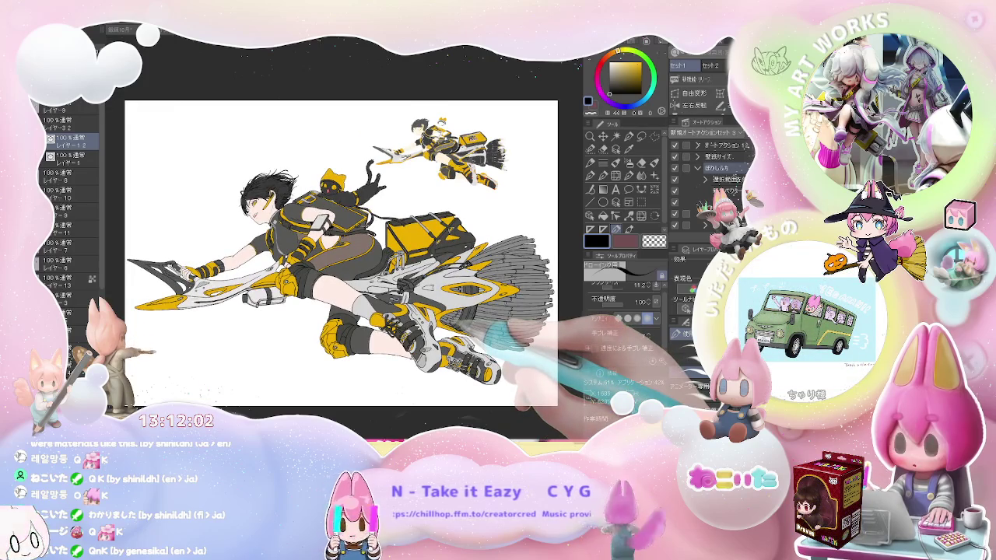
scroll(439, 308, "up", 3)
left_click_drag(342, 272, 419, 319)
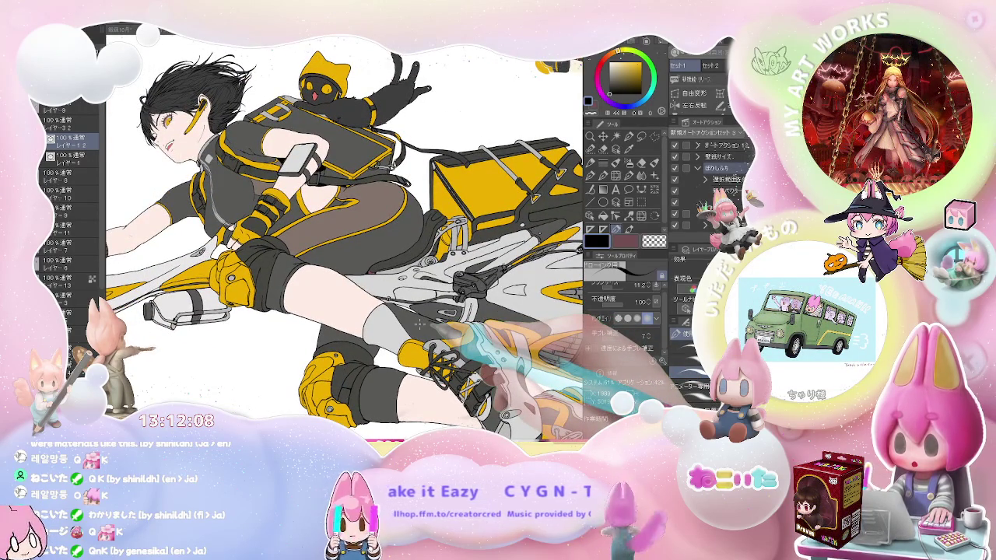
scroll(420, 321, "down", 2)
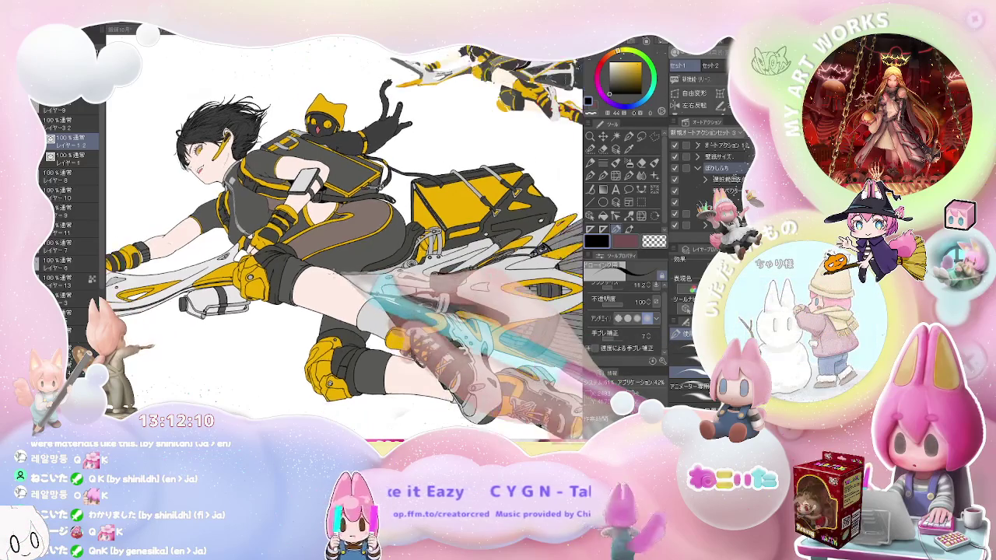
scroll(343, 242, "down", 1)
scroll(343, 241, "down", 1)
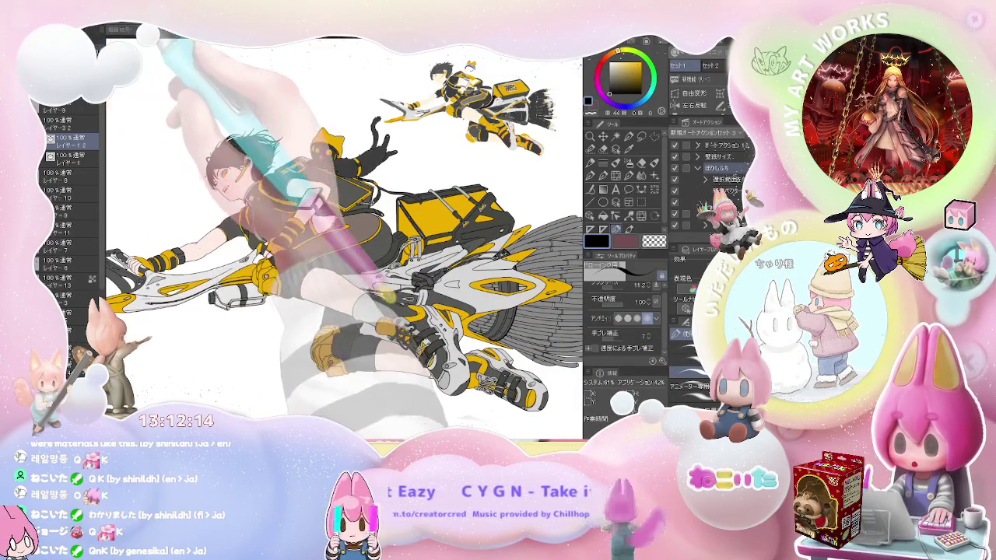
key("ctrl+Tab")
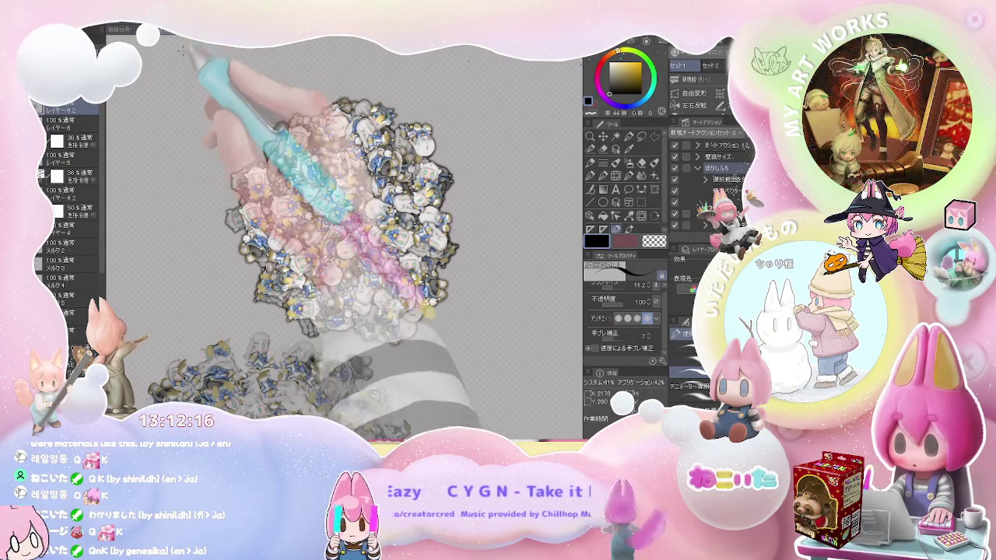